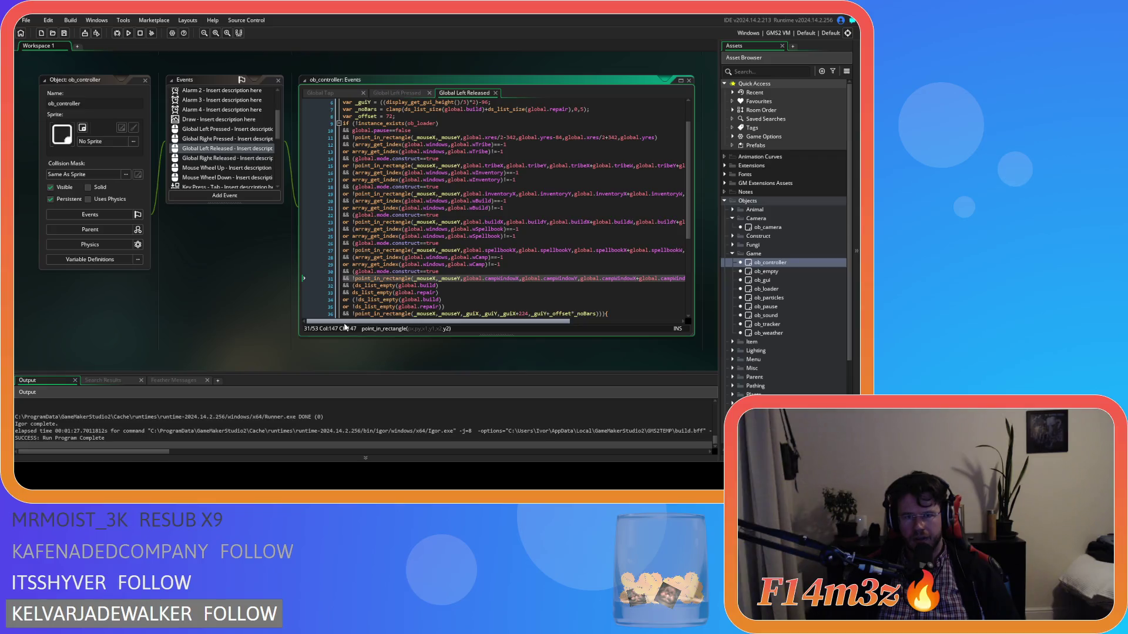
Step: Change line 14's construct check to compare against trues
scroll(405, 277, "down", 4)
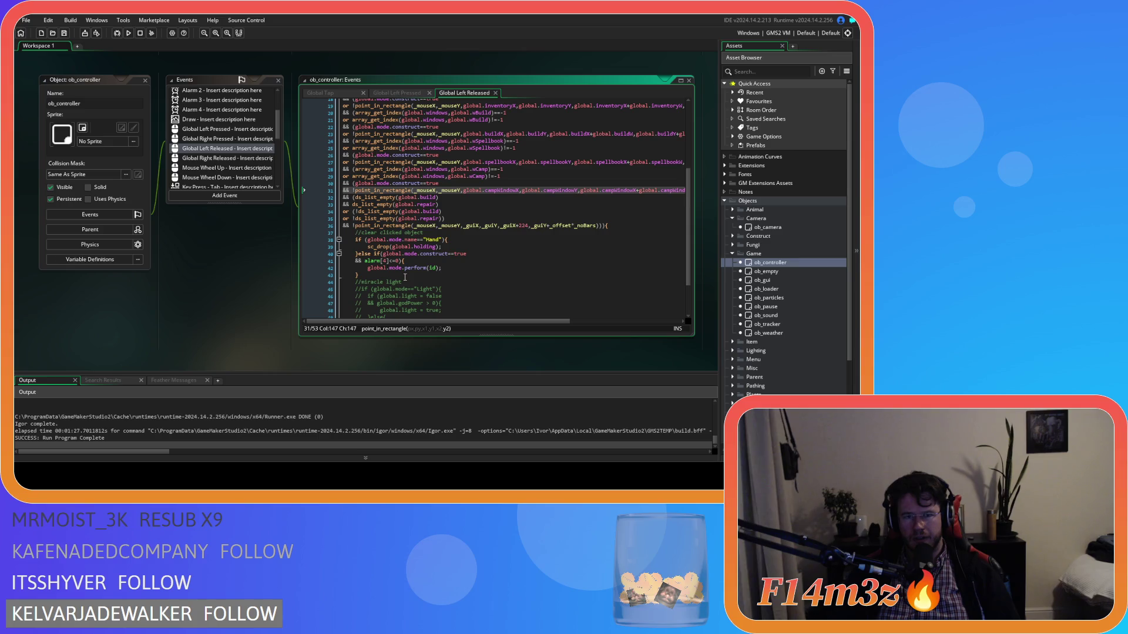
scroll(405, 278, "up", 4)
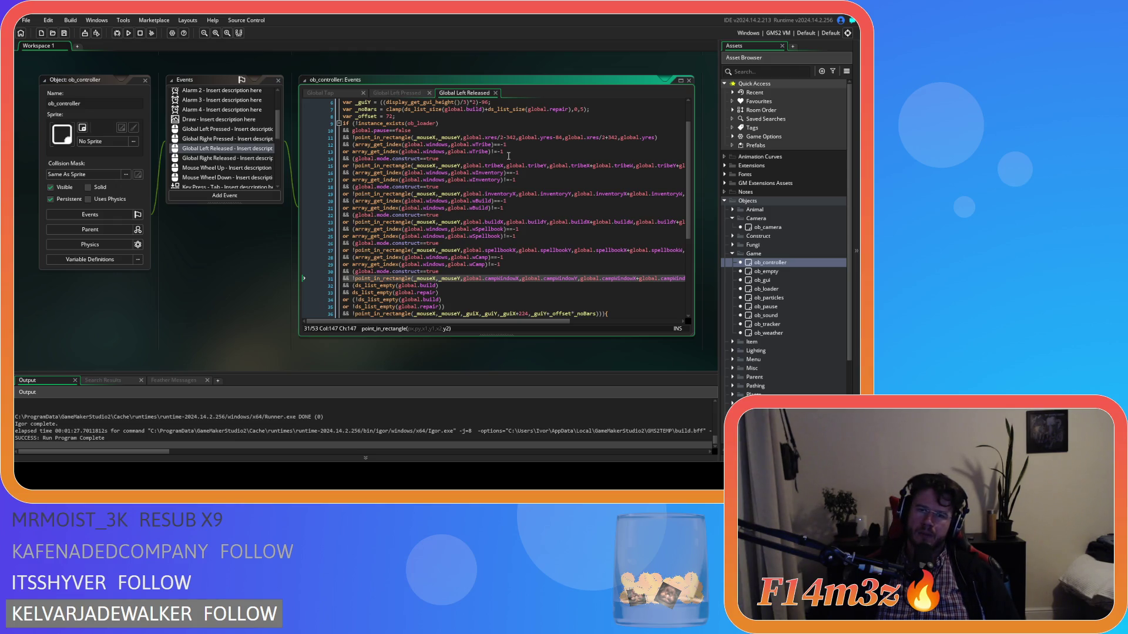
left_click(509, 156)
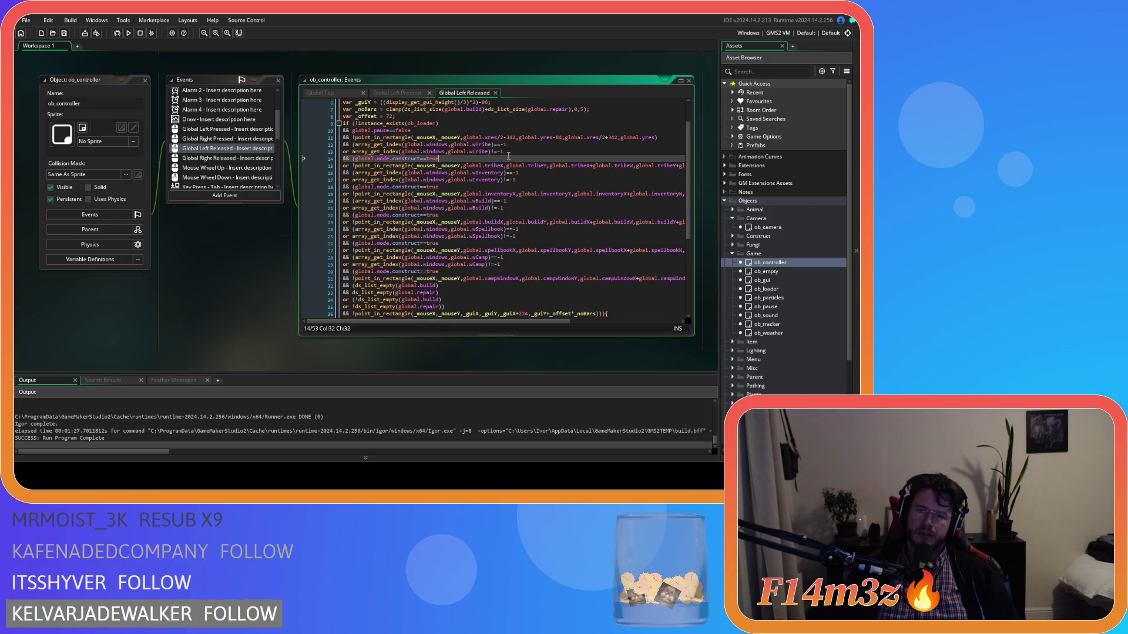
type("s")
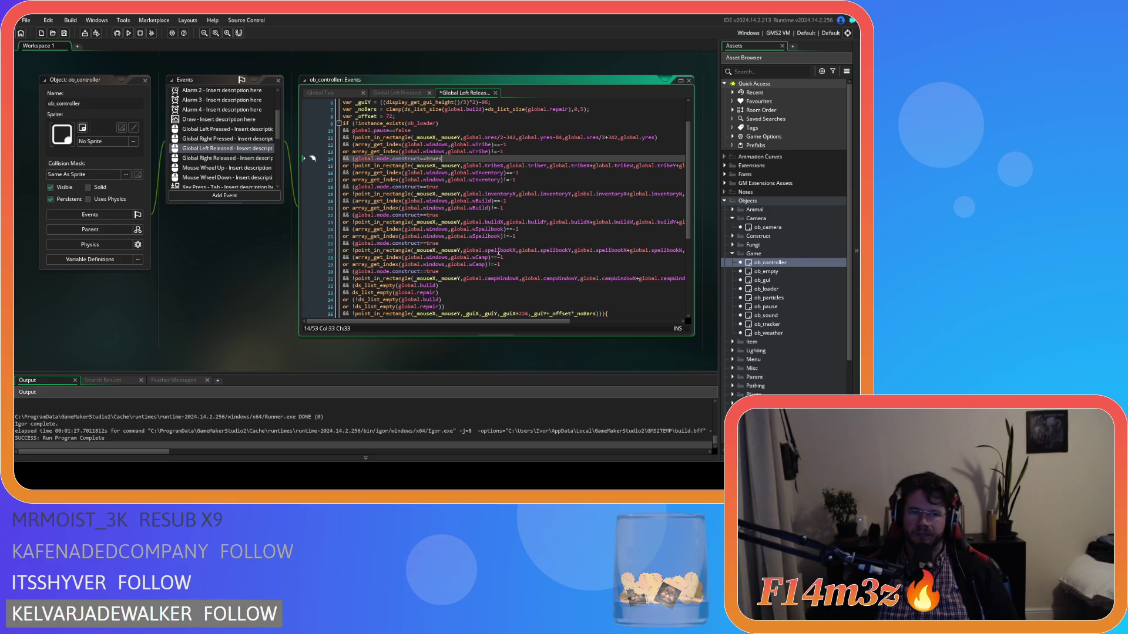
Step: Review line 31's long condition, then save and build the game with F5
left_click(517, 265)
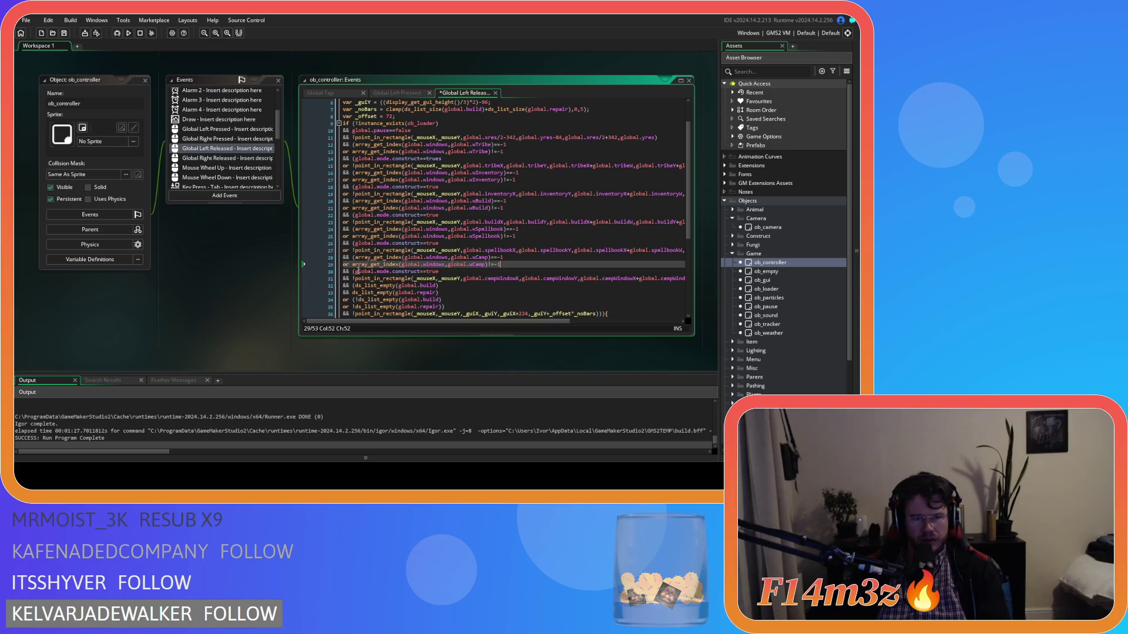
mouse_move(448, 322)
left_mouse_down()
mouse_move(538, 322)
mouse_move(427, 322)
left_mouse_up()
key("Down")
key("Down")
key("End")
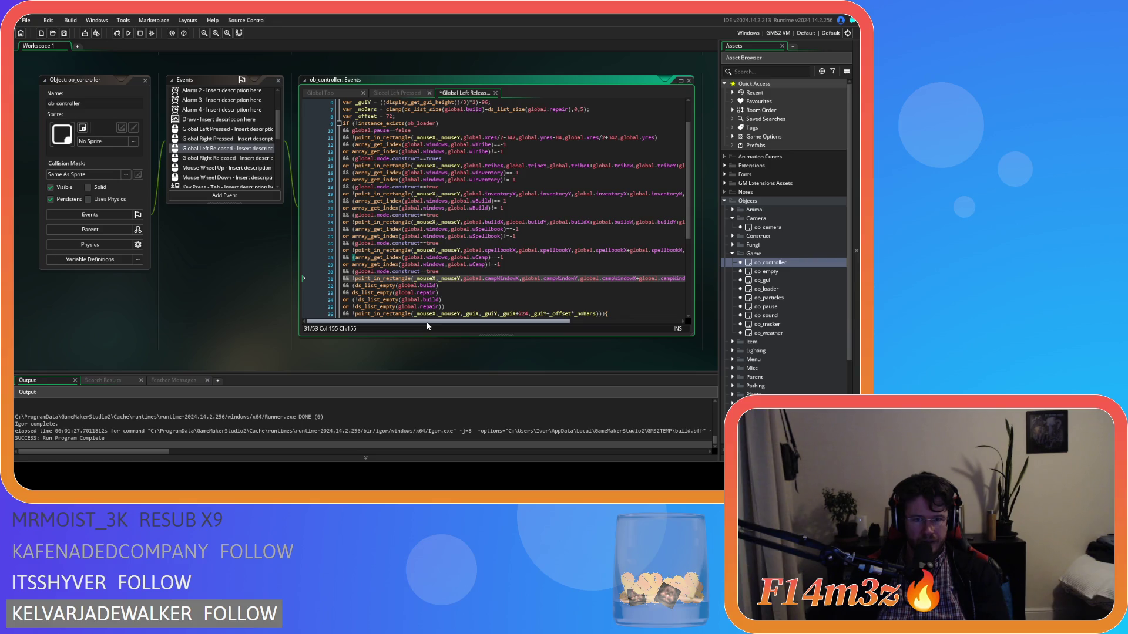
scroll(566, 329, "right", 4)
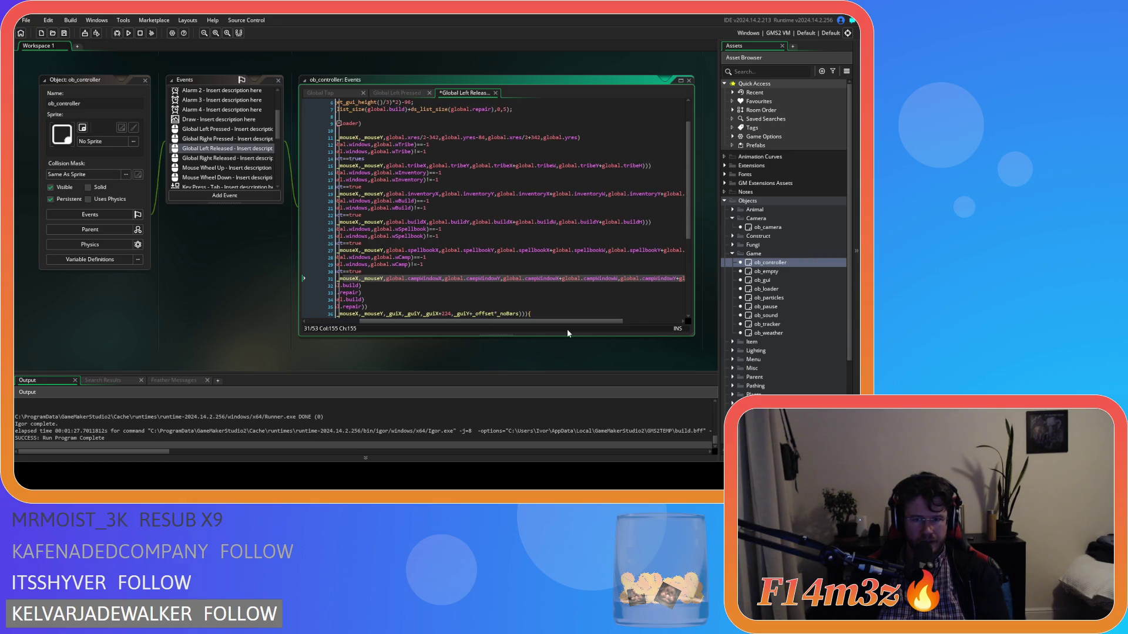
mouse_move(605, 322)
left_mouse_down()
mouse_move(664, 323)
mouse_move(440, 320)
left_mouse_up()
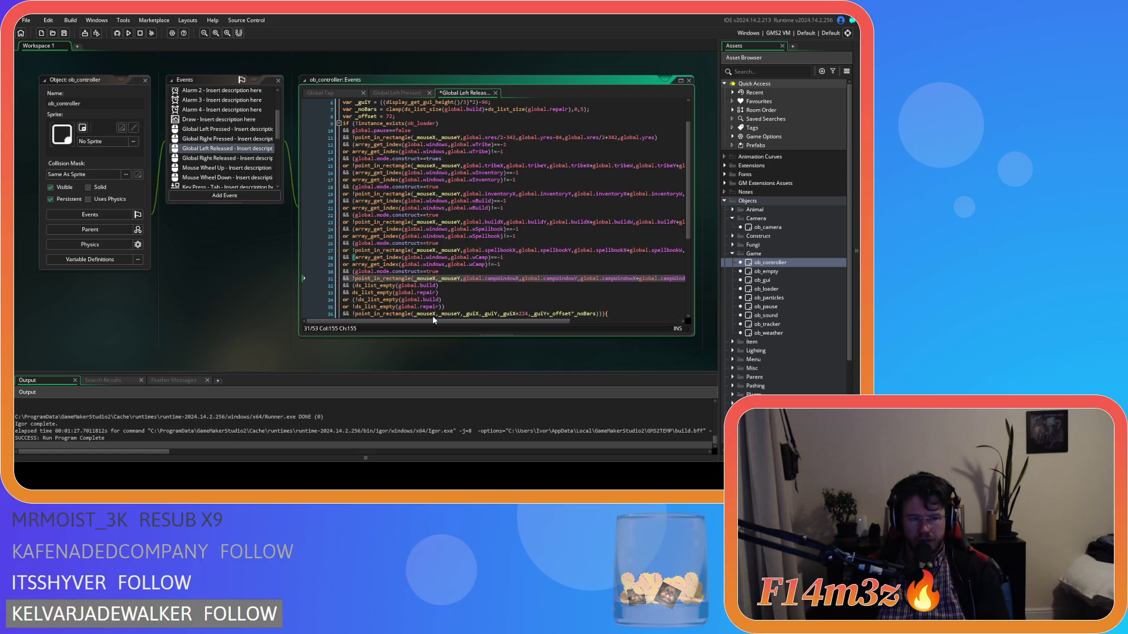
key("F5")
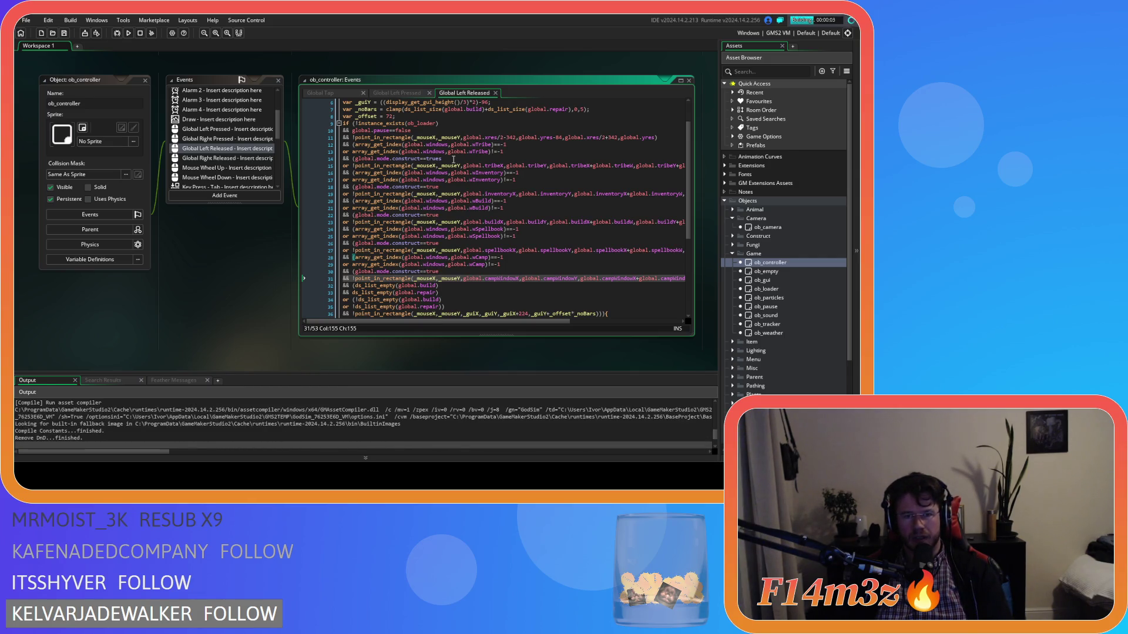
Step: Stop the build, remove the stray 's' from line 14, and relaunch the game
left_click(140, 33)
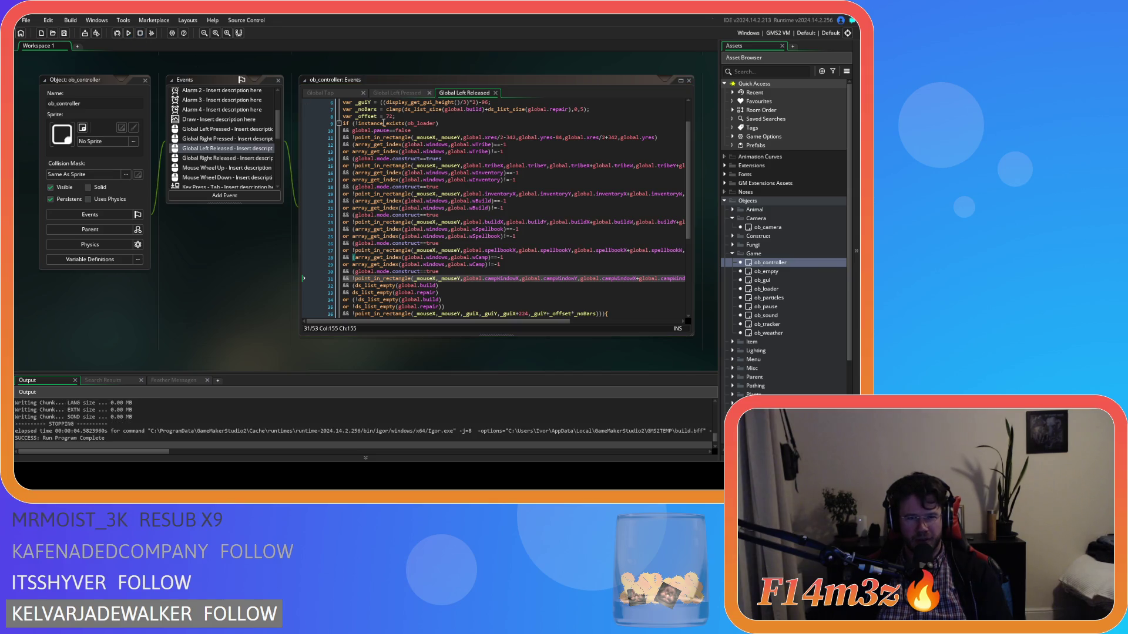
left_click(444, 159)
key("BackSpace")
key("F5")
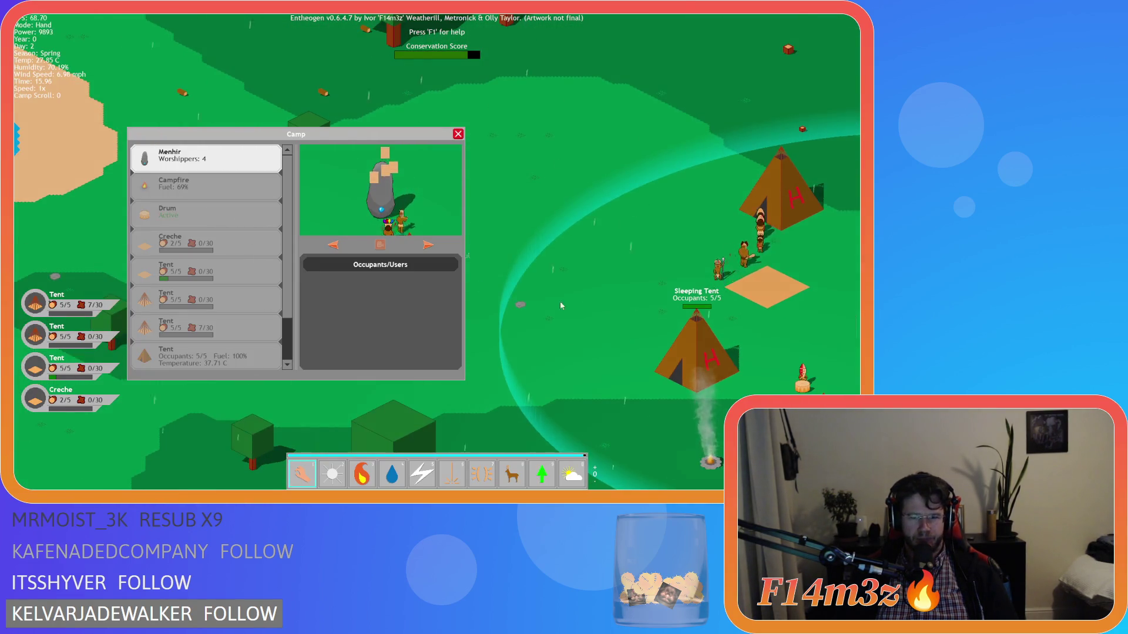
Step: Pan right across the camp, drag a villager left, and close the Camp window
key("Right")
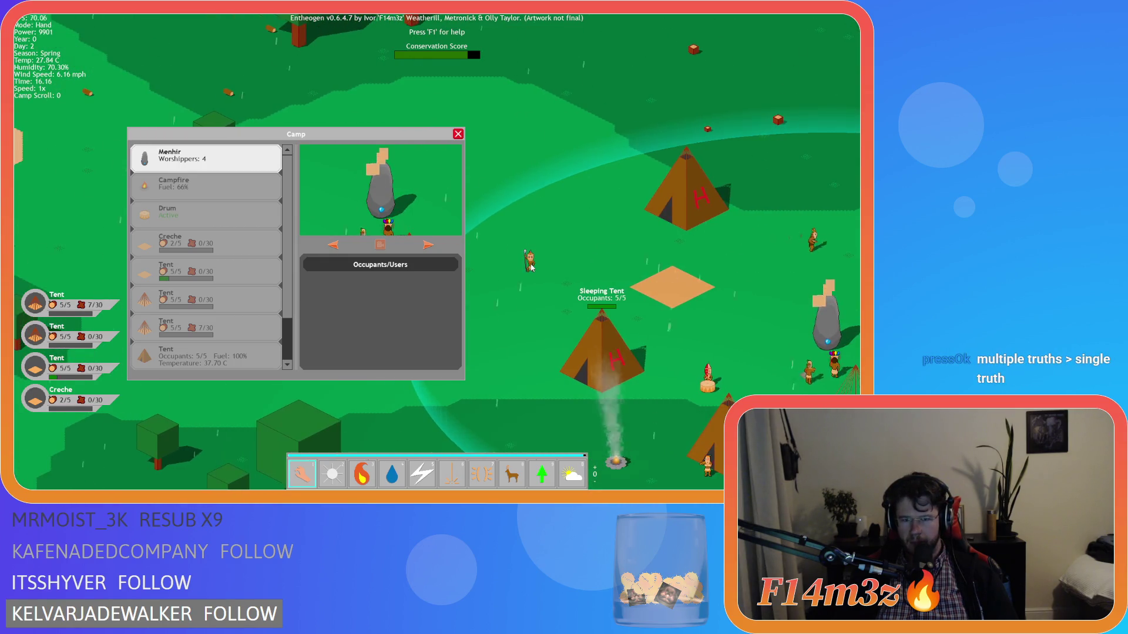
key("Right")
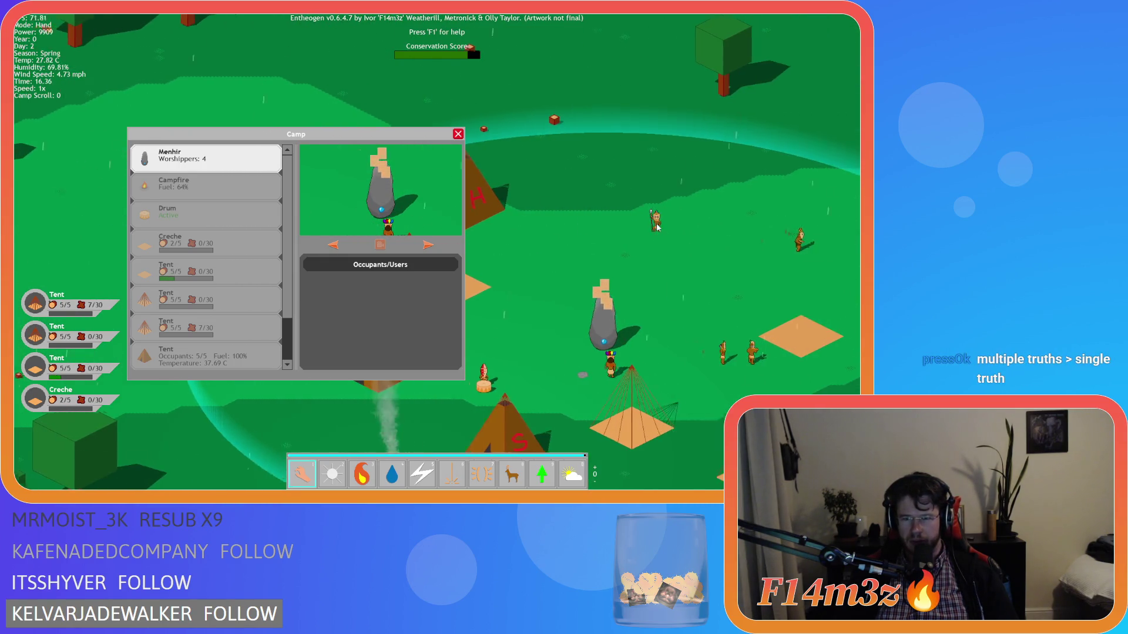
key("Right")
mouse_move(627, 235)
left_mouse_down()
mouse_move(546, 257)
mouse_move(655, 232)
mouse_move(567, 254)
left_mouse_up()
key("Escape")
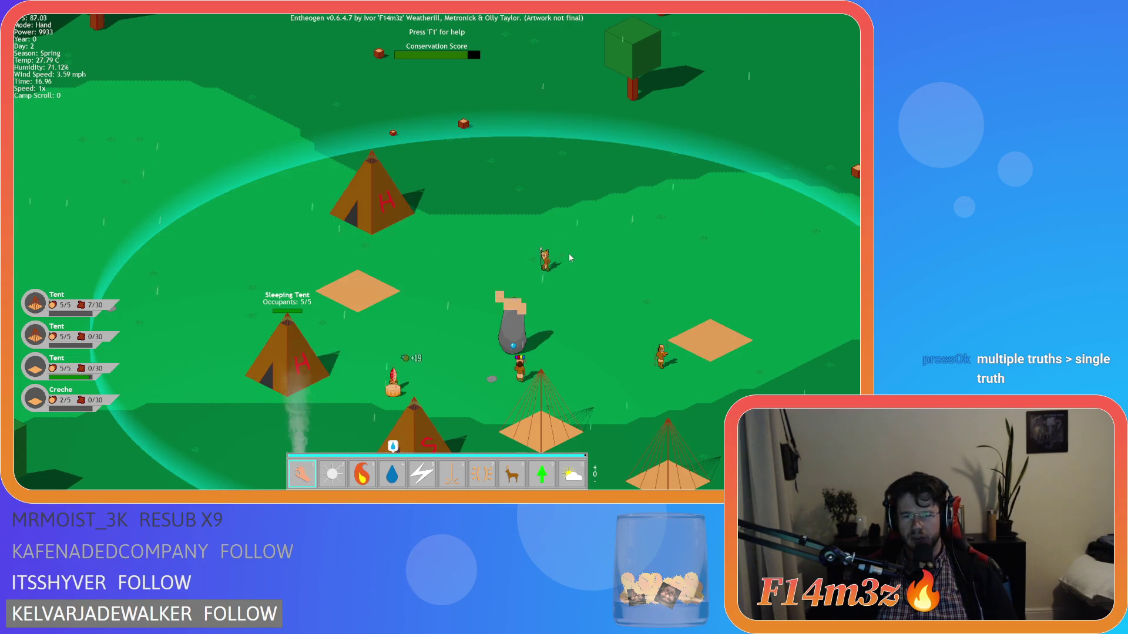
Step: Pan the map view around the camp
key("Left")
key("Left")
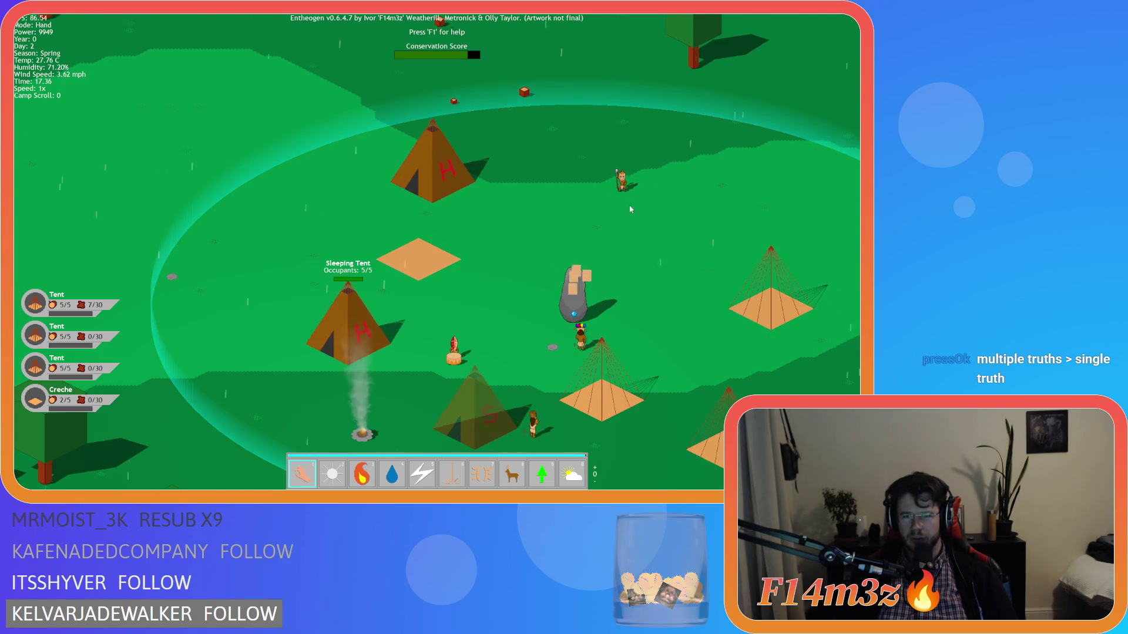
key("Left")
key("Down")
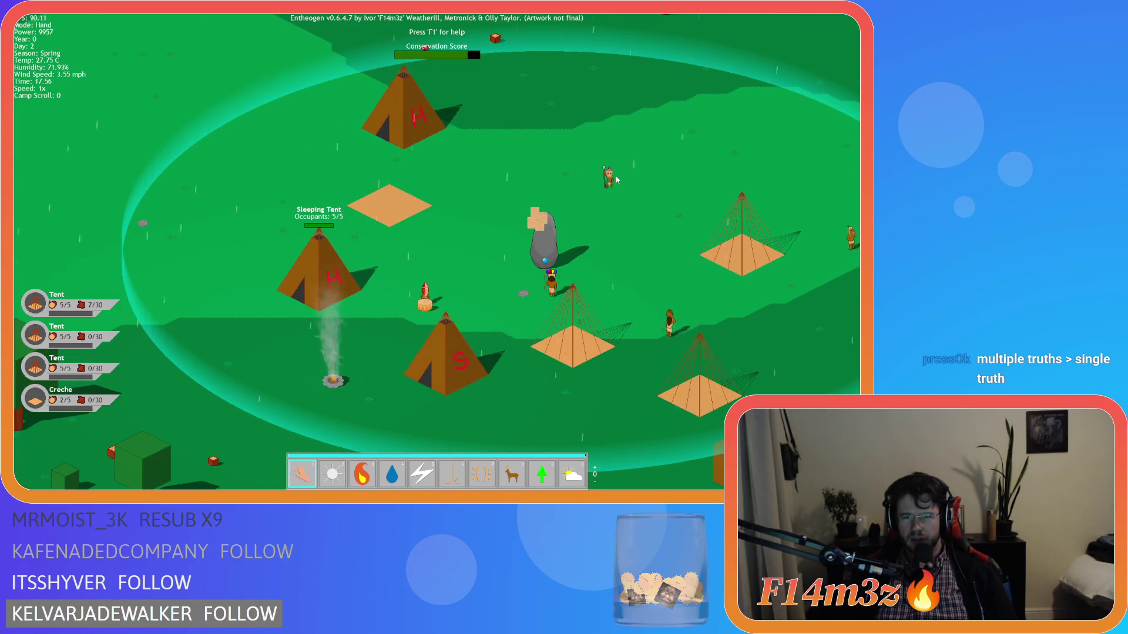
key("Right")
key("Right")
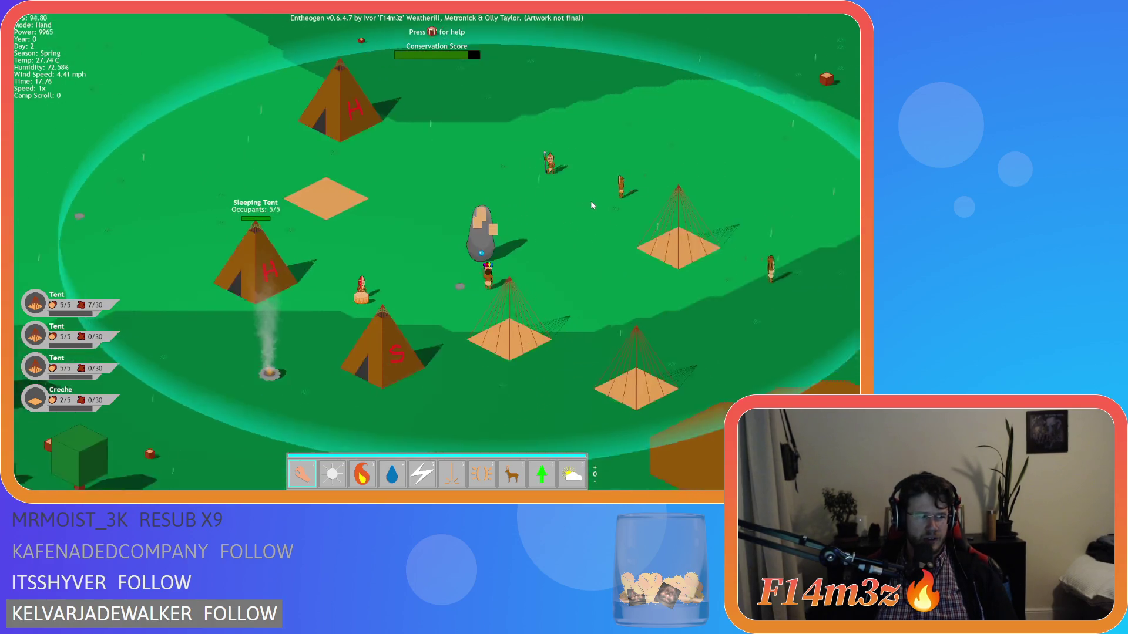
key("Down")
key("Left")
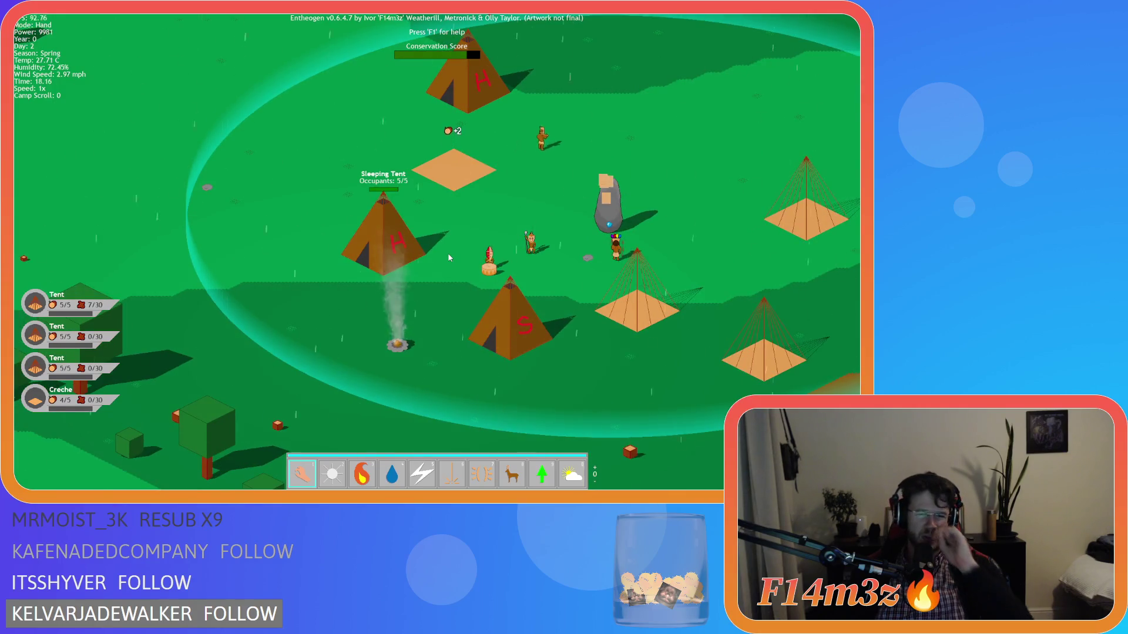
key("Left")
Step: Quit the session to the main menu with Y and close the game window
key("Right")
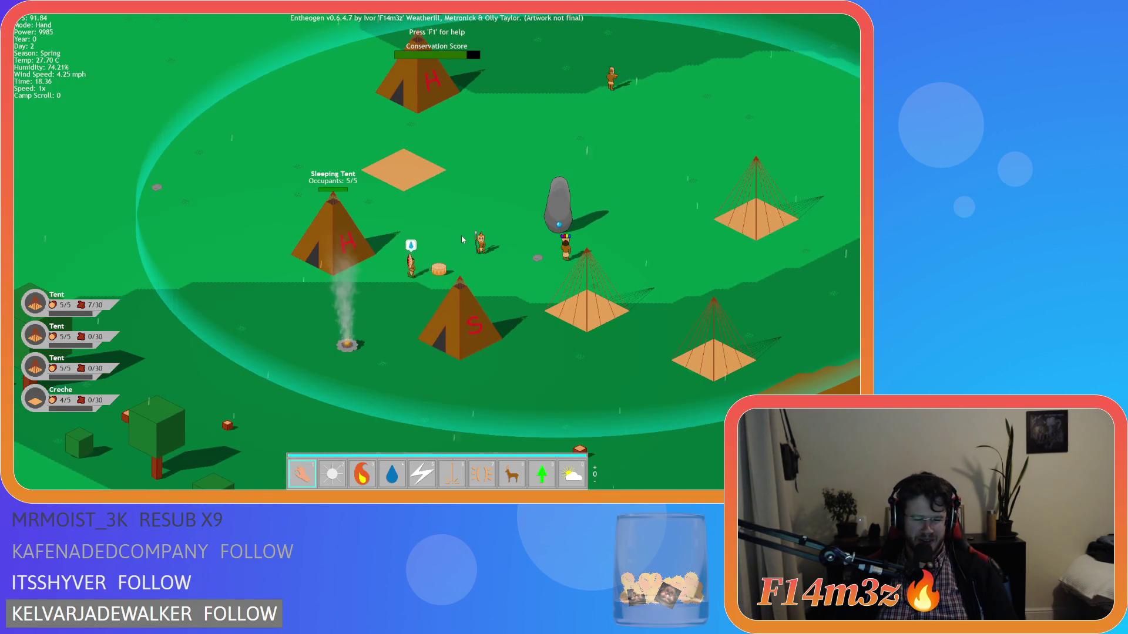
key("Escape")
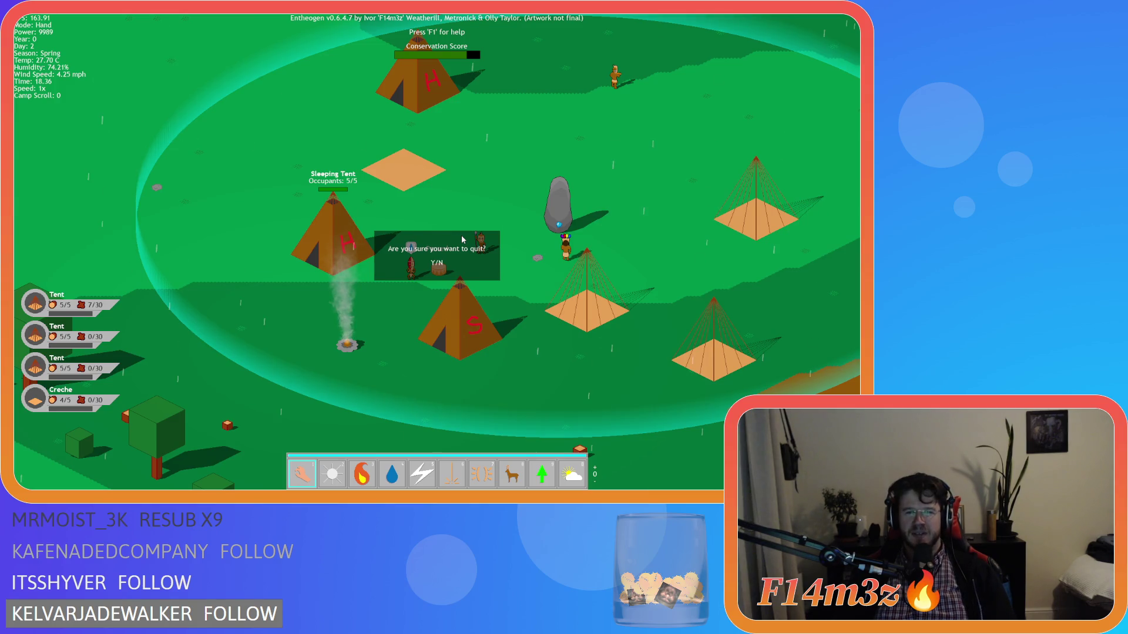
key("y")
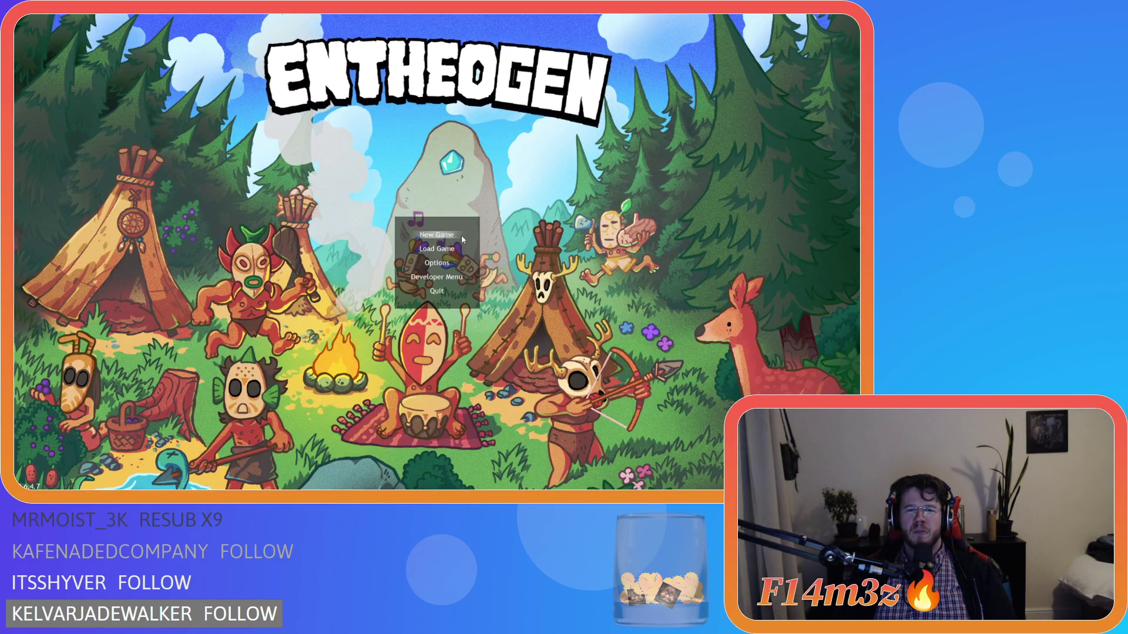
key("alt+F4")
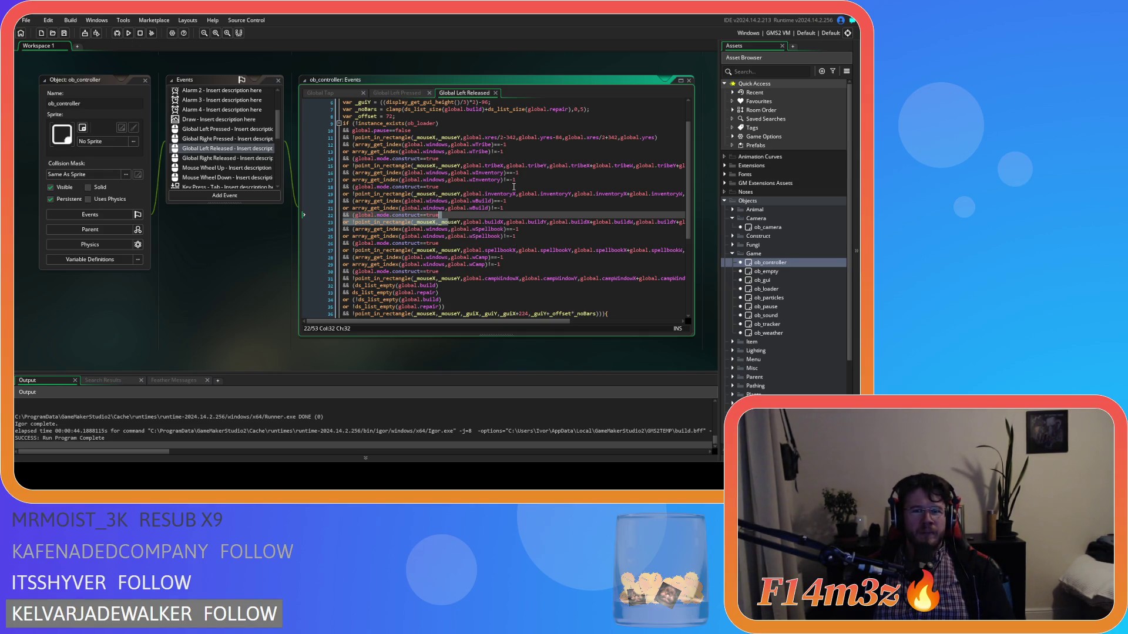
Step: Replace the '&&' at the start of line 31's Camp window check with 'or'
scroll(472, 214, "down", 1)
scroll(472, 214, "down", 1)
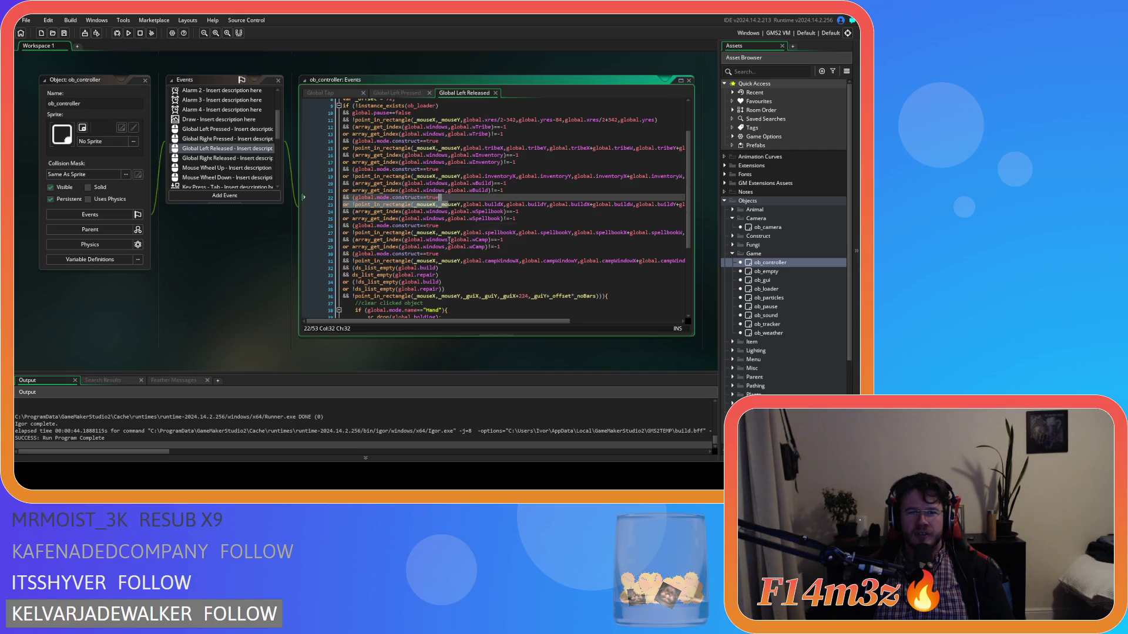
mouse_move(379, 254)
left_mouse_down()
mouse_move(445, 254)
mouse_move(463, 225)
left_mouse_up()
left_click(402, 225)
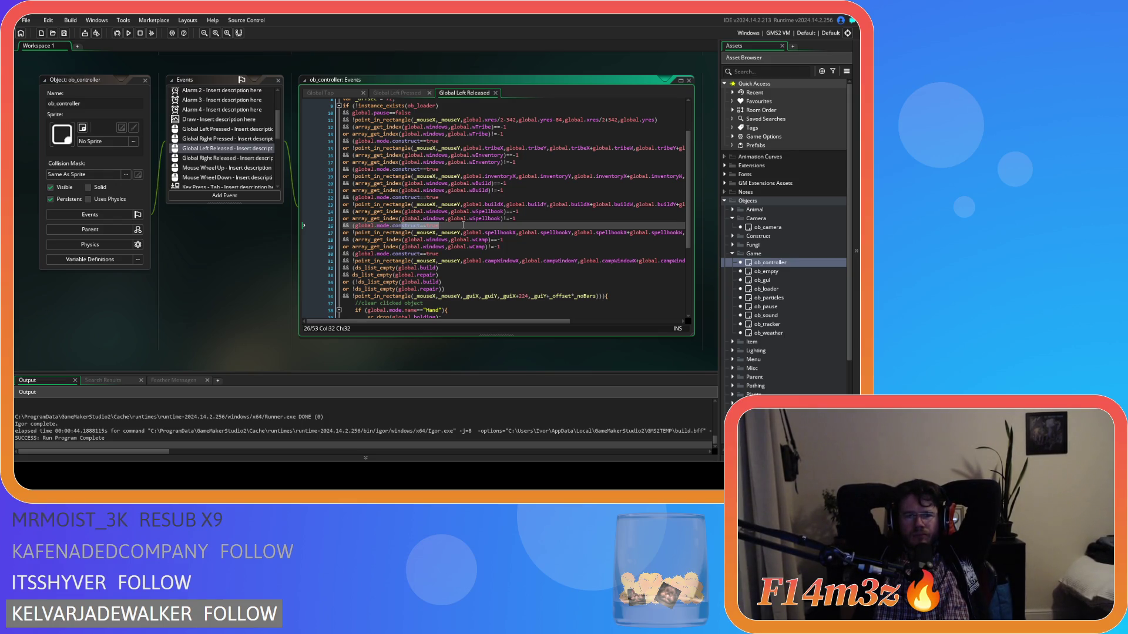
left_click(346, 260)
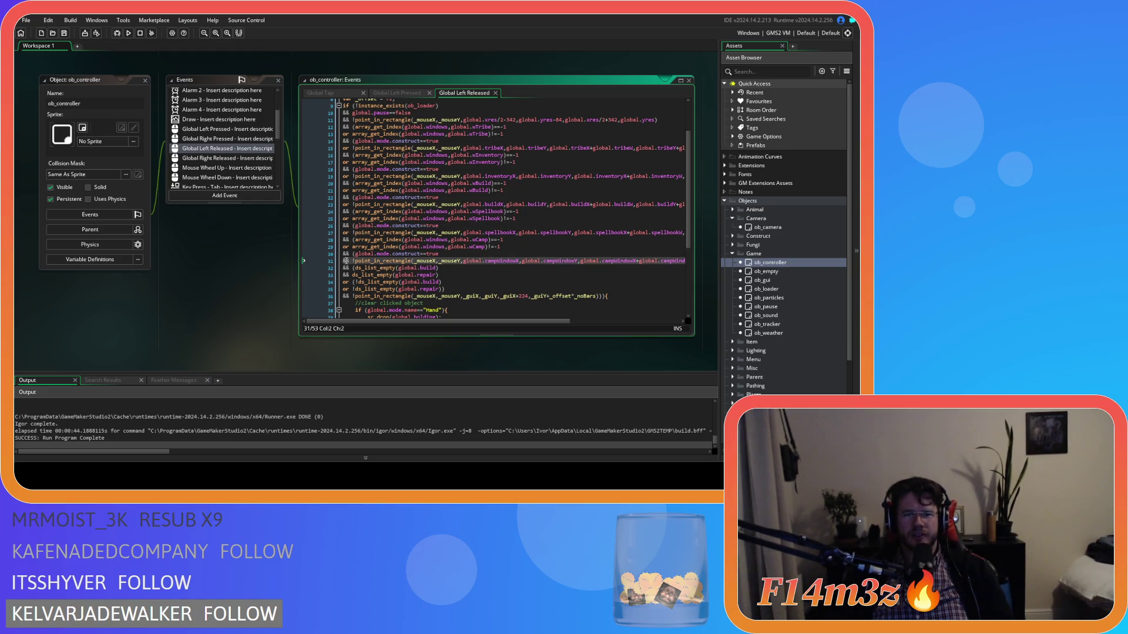
type("o")
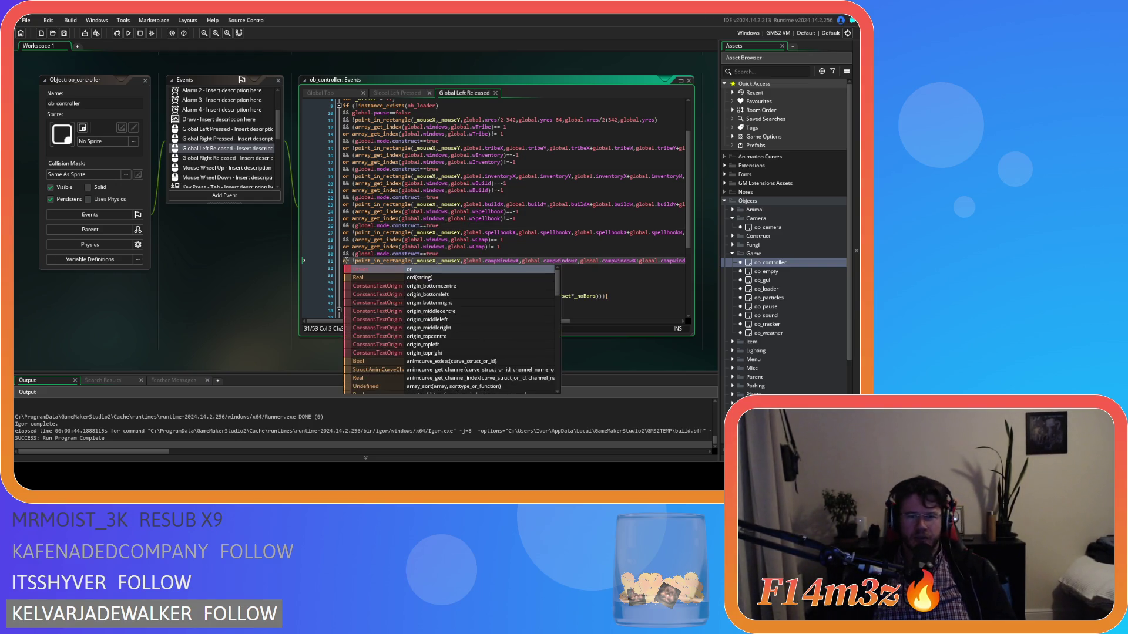
mouse_move(362, 247)
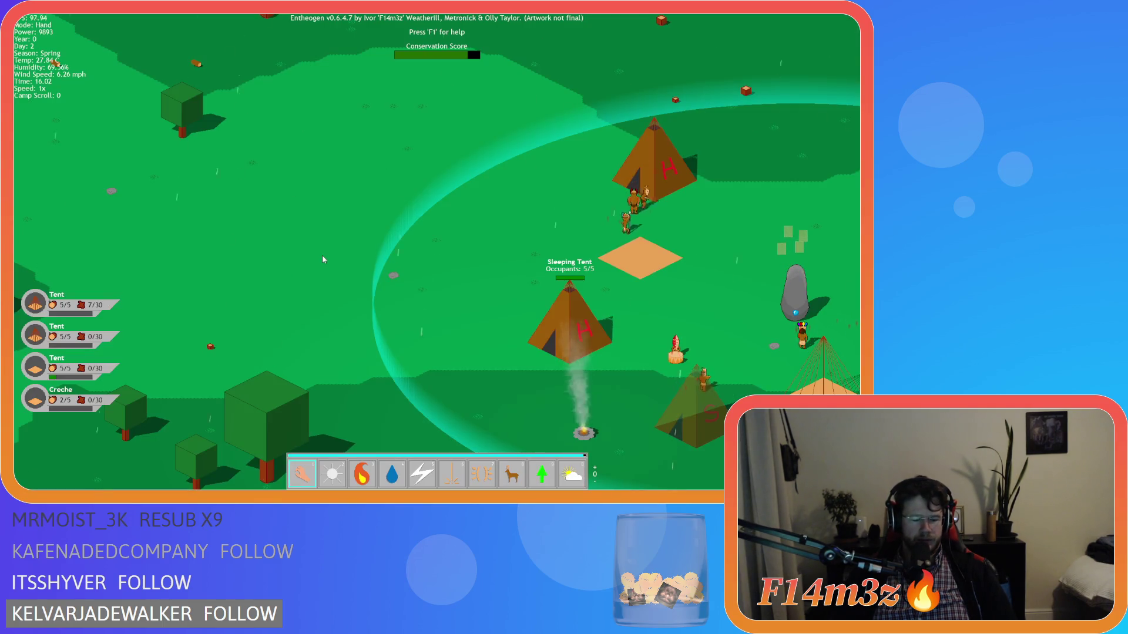
Step: Open the Camp window with C and pan the map around the camp
key("c")
key("w")
key("d")
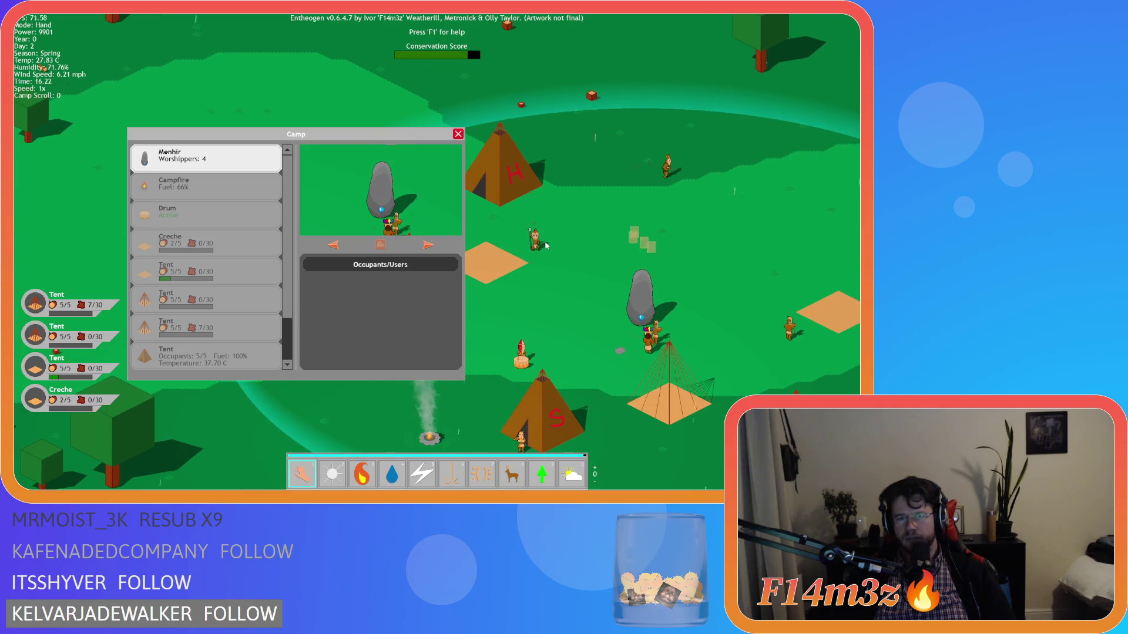
key("a")
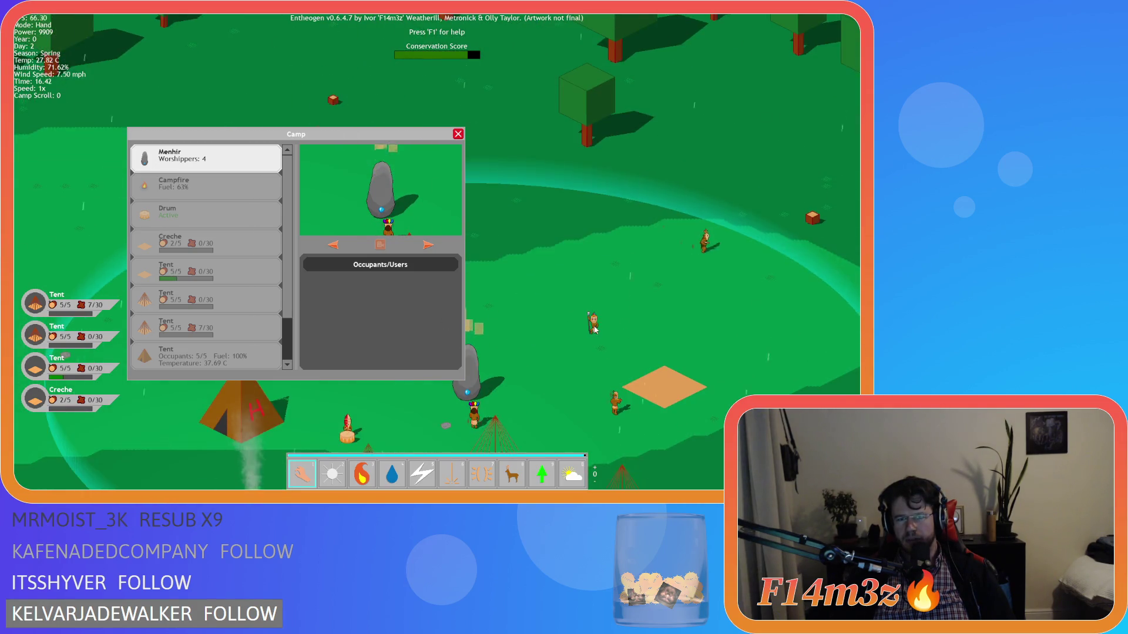
key("s")
key("a")
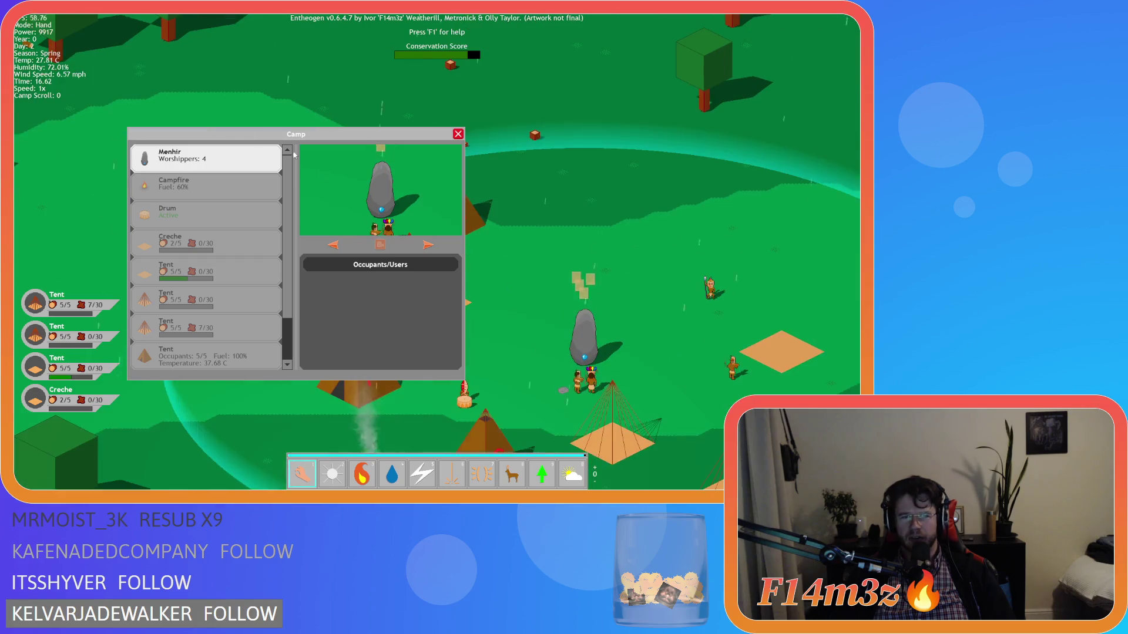
key("w")
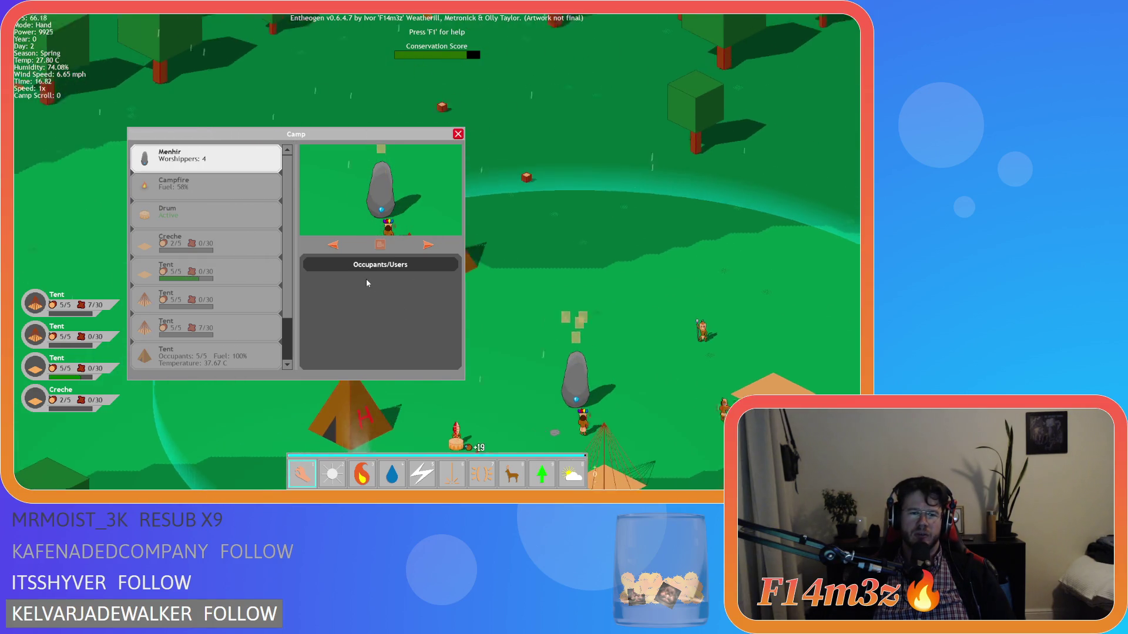
key("s")
key("a")
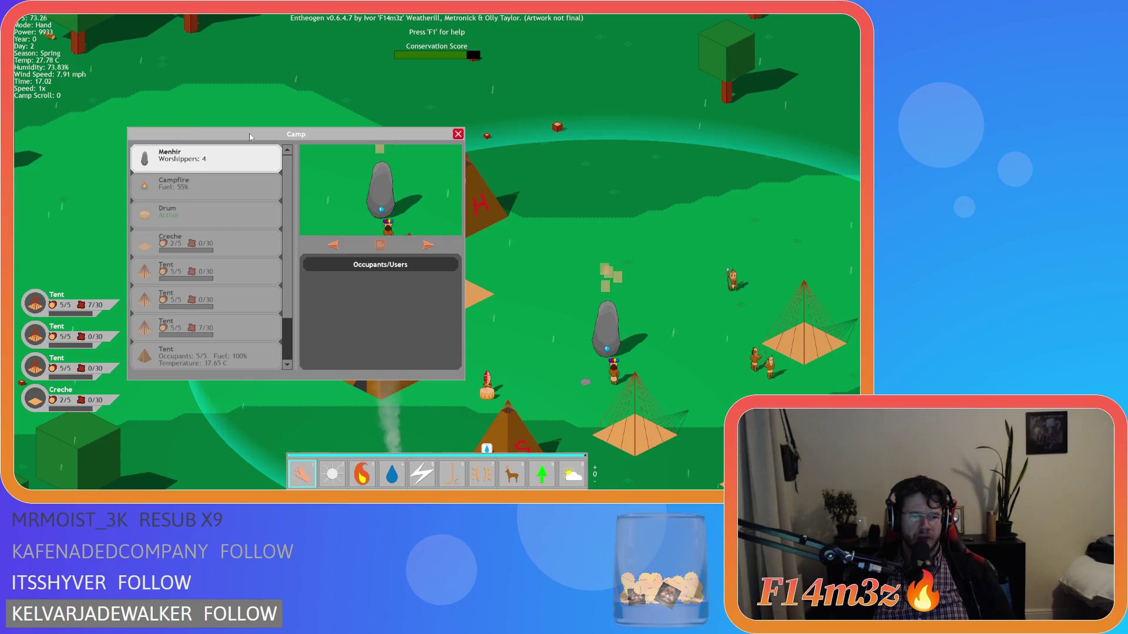
Step: Pan further across the camp and centre the view on the Menhir
key("d")
key("s")
key("d")
key("w")
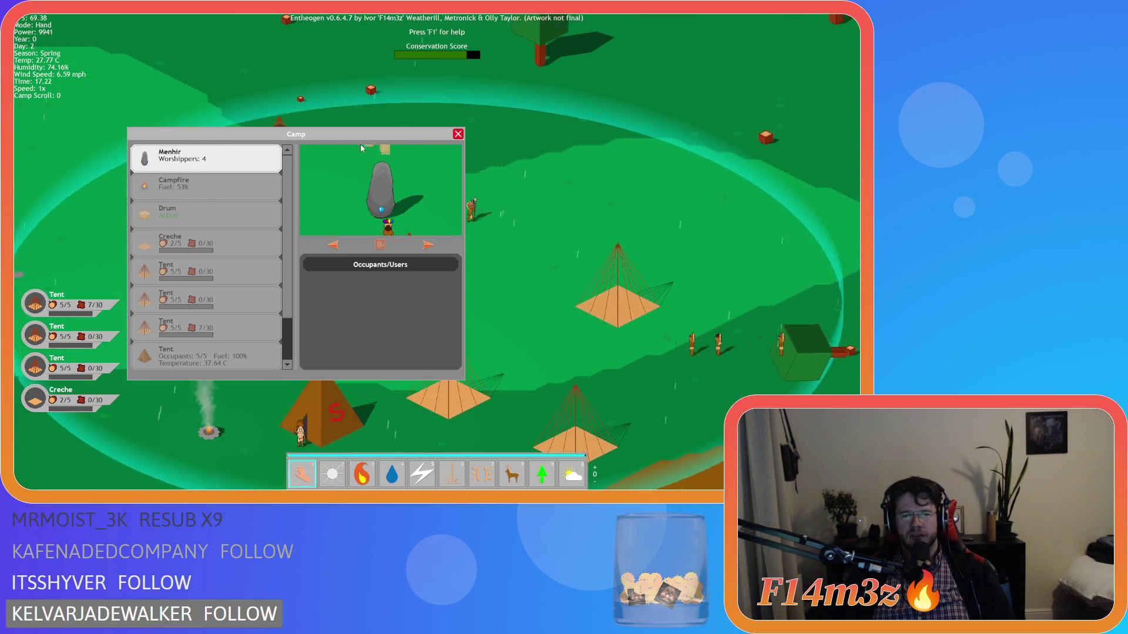
key("d")
key("w")
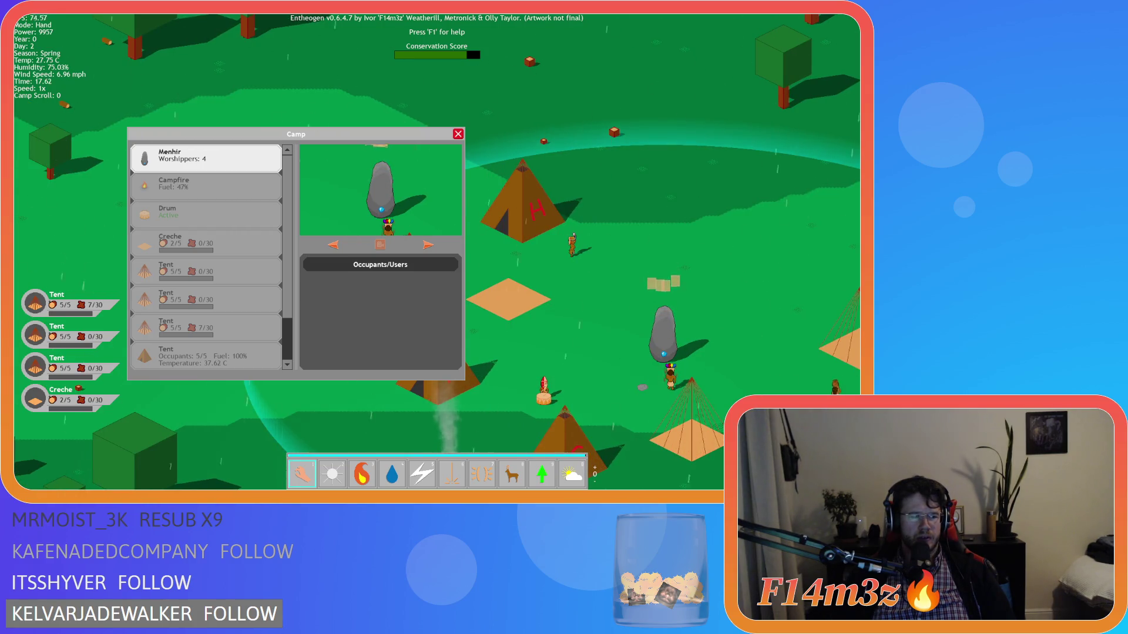
key("a")
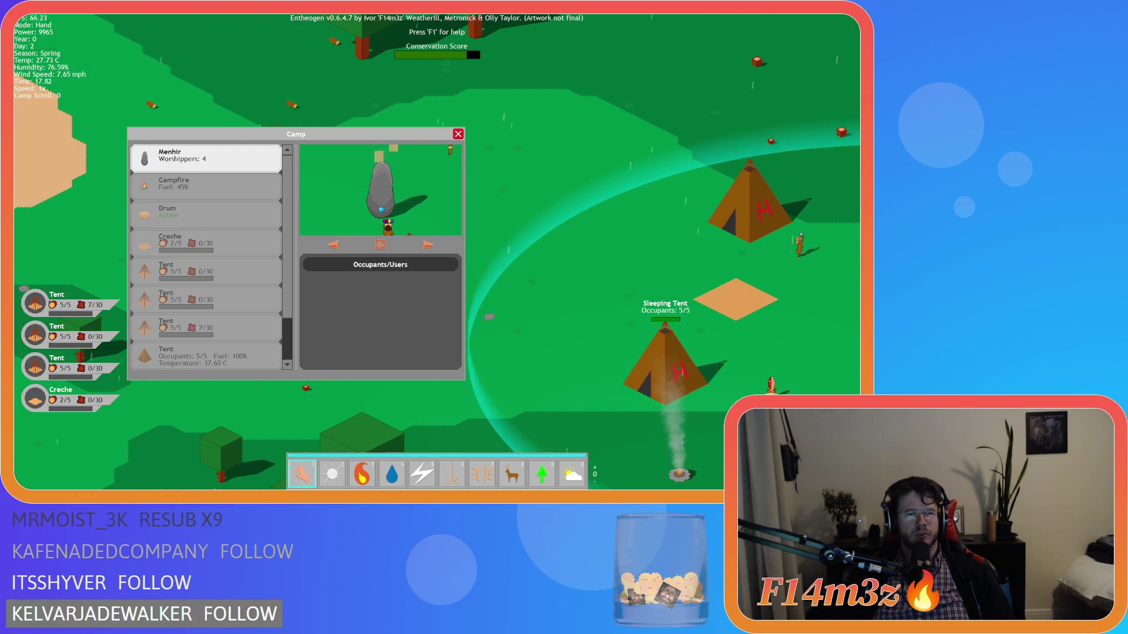
left_click(362, 136)
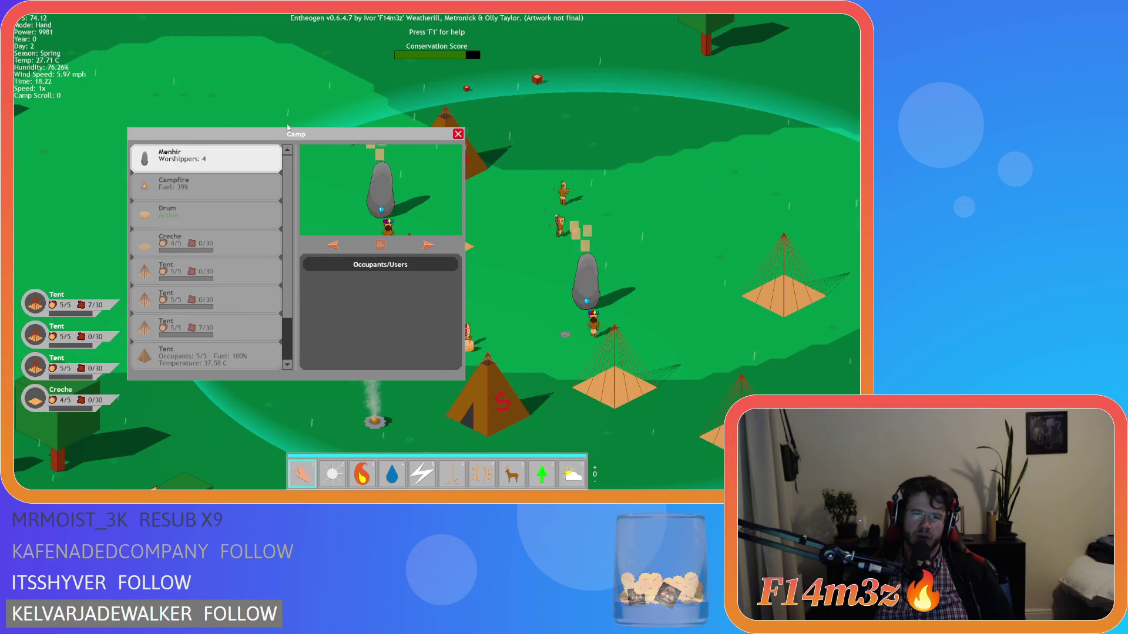
Step: Show the last Tent's occupants in the Camp window, then close it
key("w")
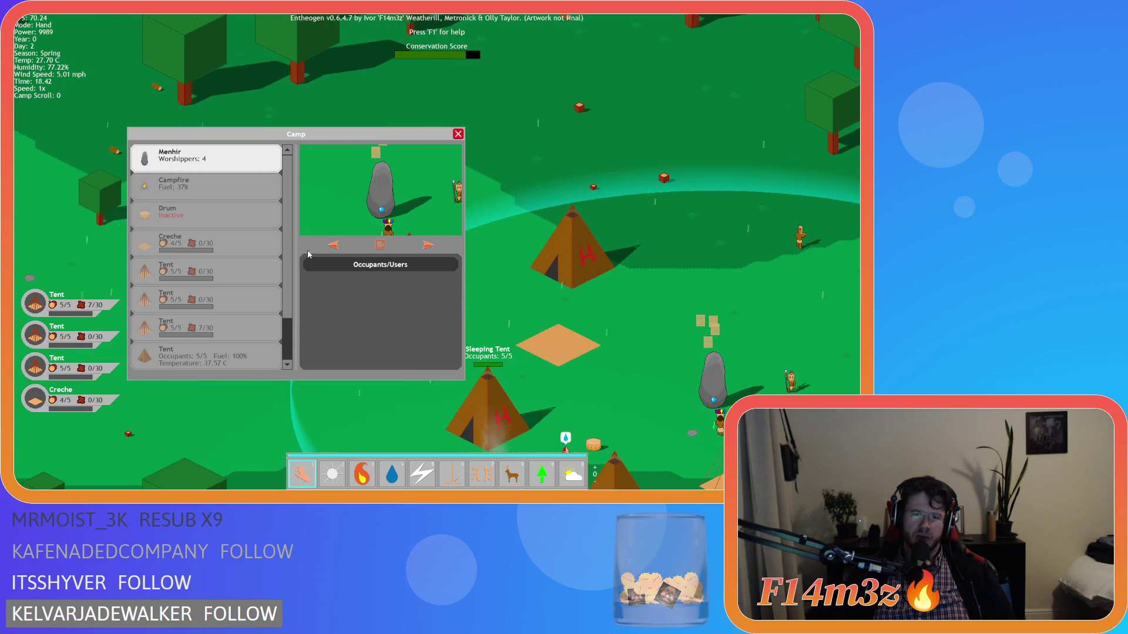
key("d")
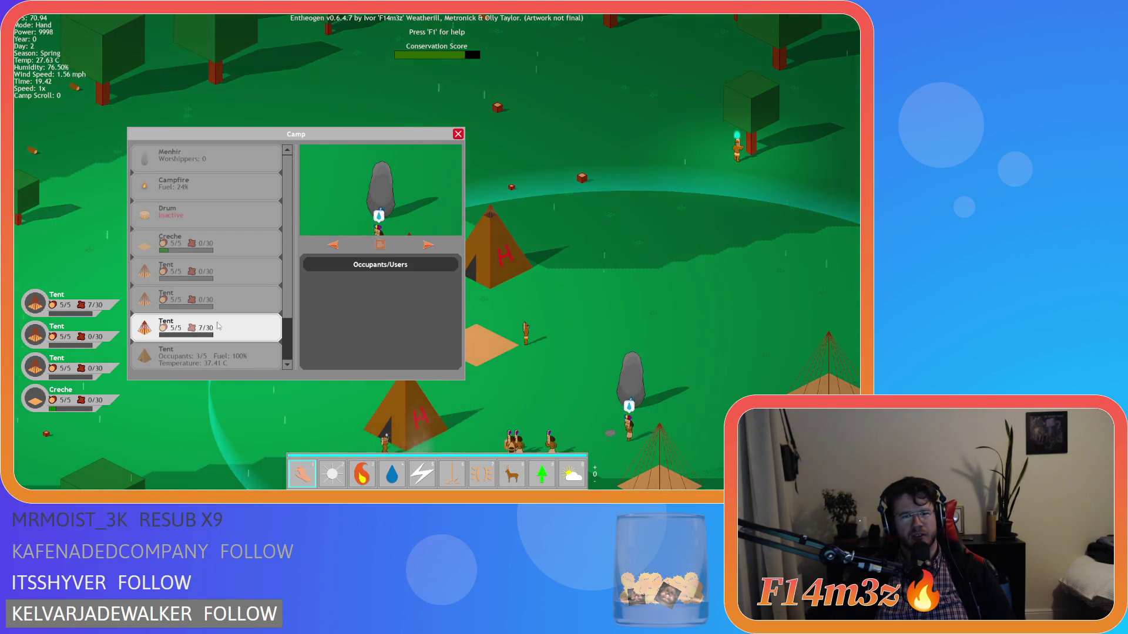
left_click(206, 355)
key("a")
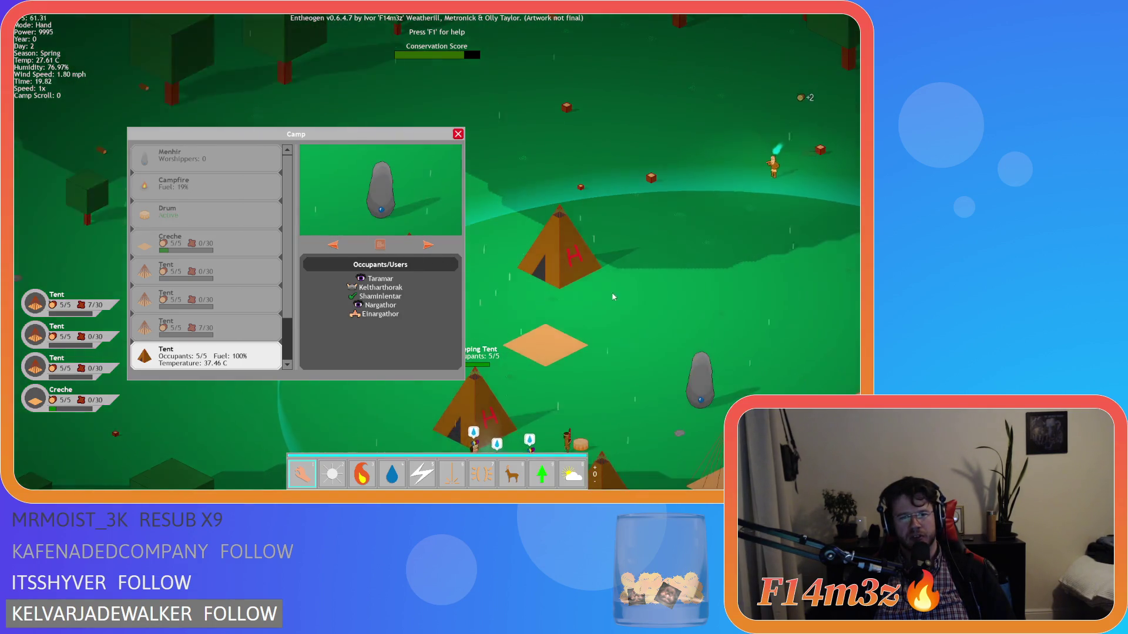
key("a")
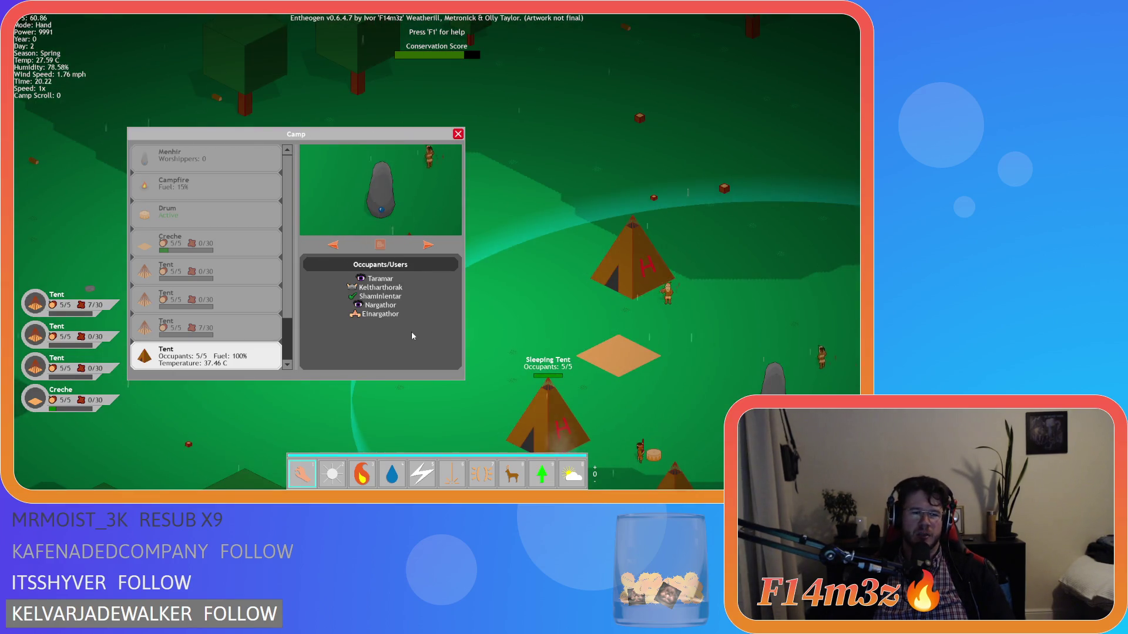
key("Escape")
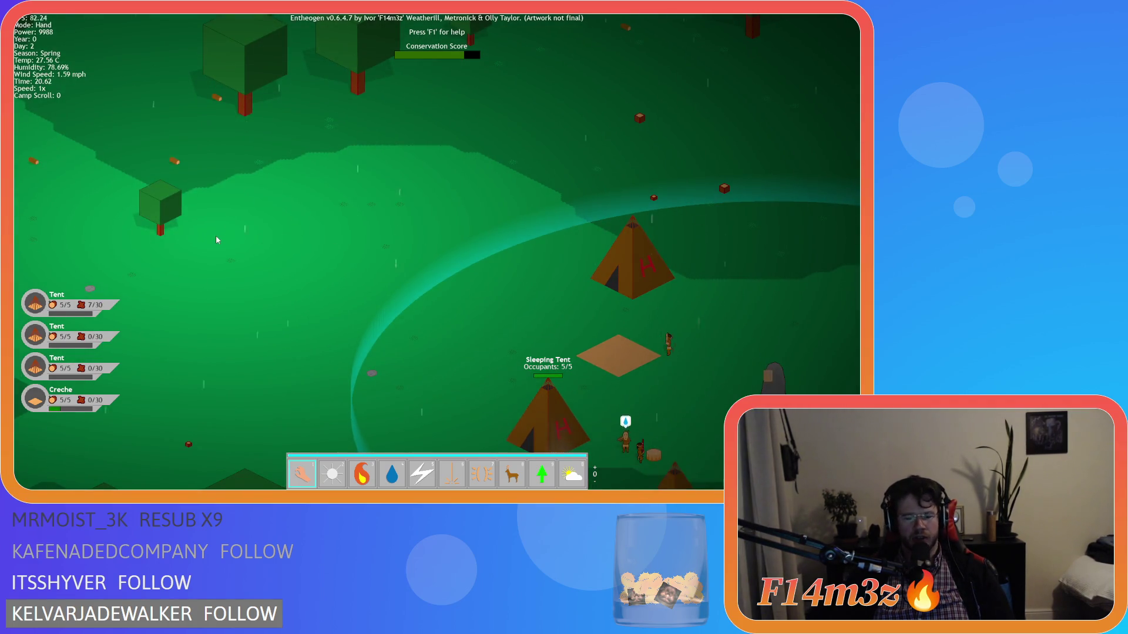
Step: Reopen the Camp window and scroll through its list
key("c")
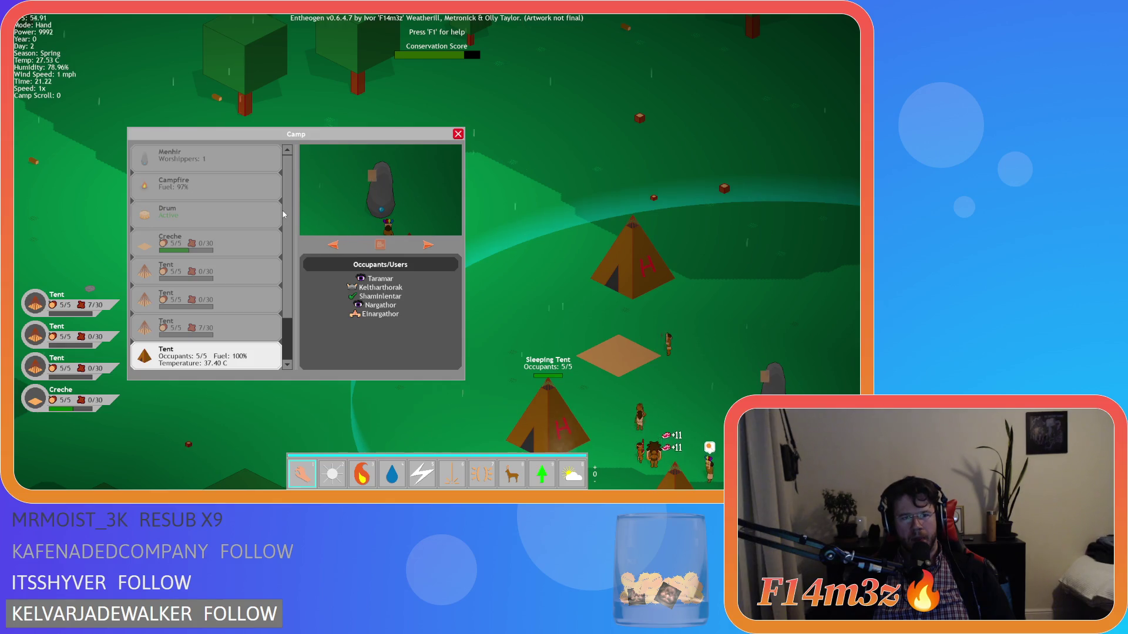
scroll(297, 320, "down", 2)
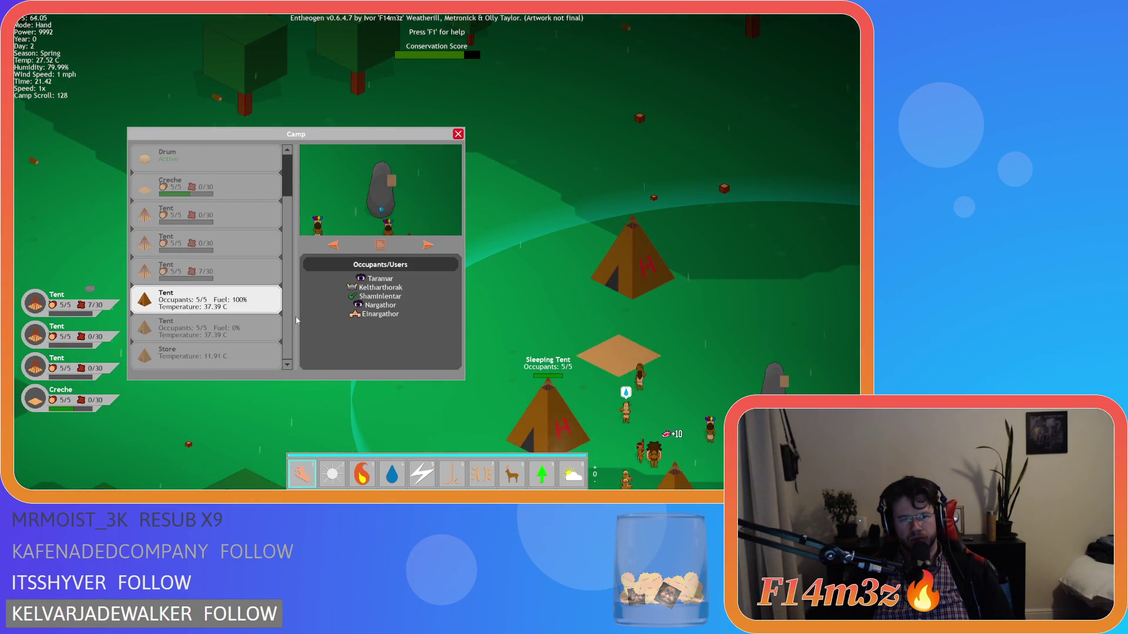
scroll(288, 231, "up", 2)
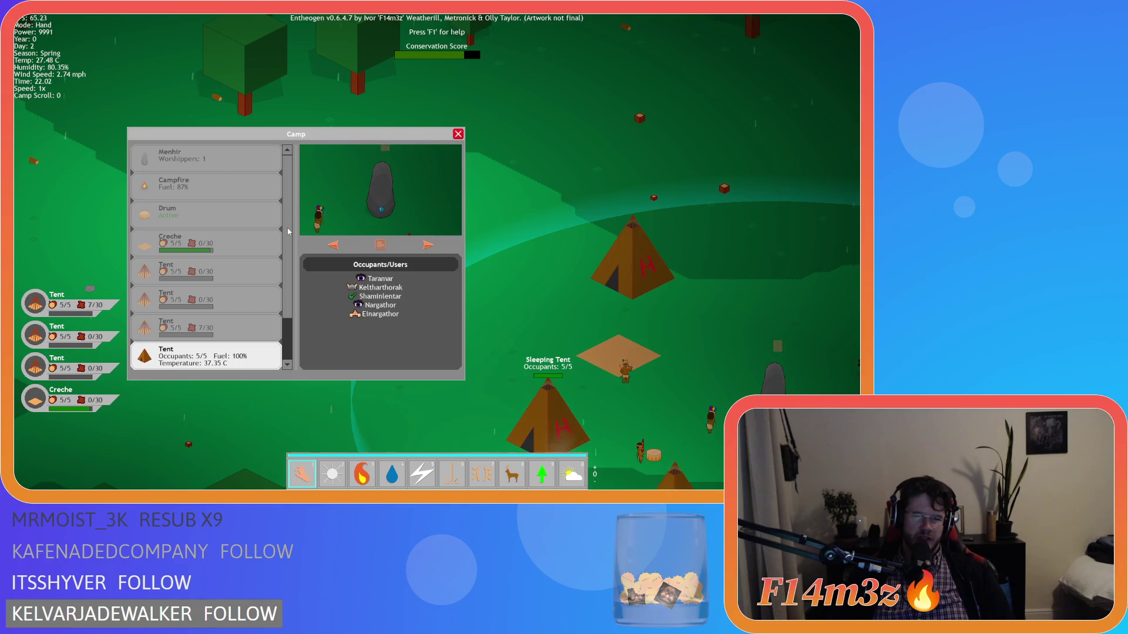
key("w")
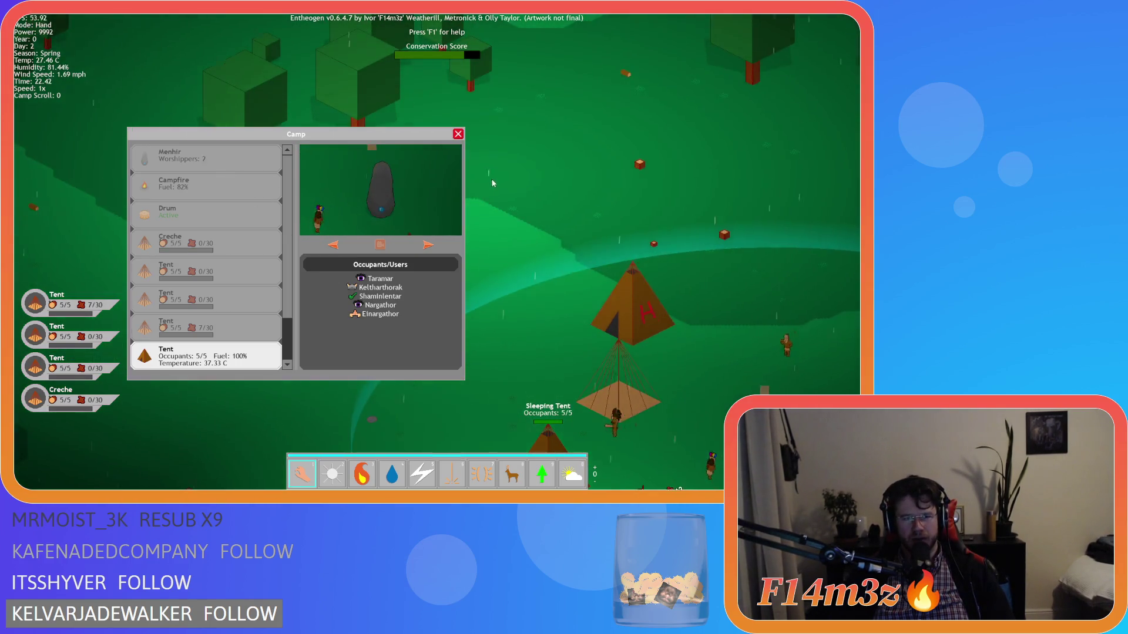
scroll(286, 344, "down", 2)
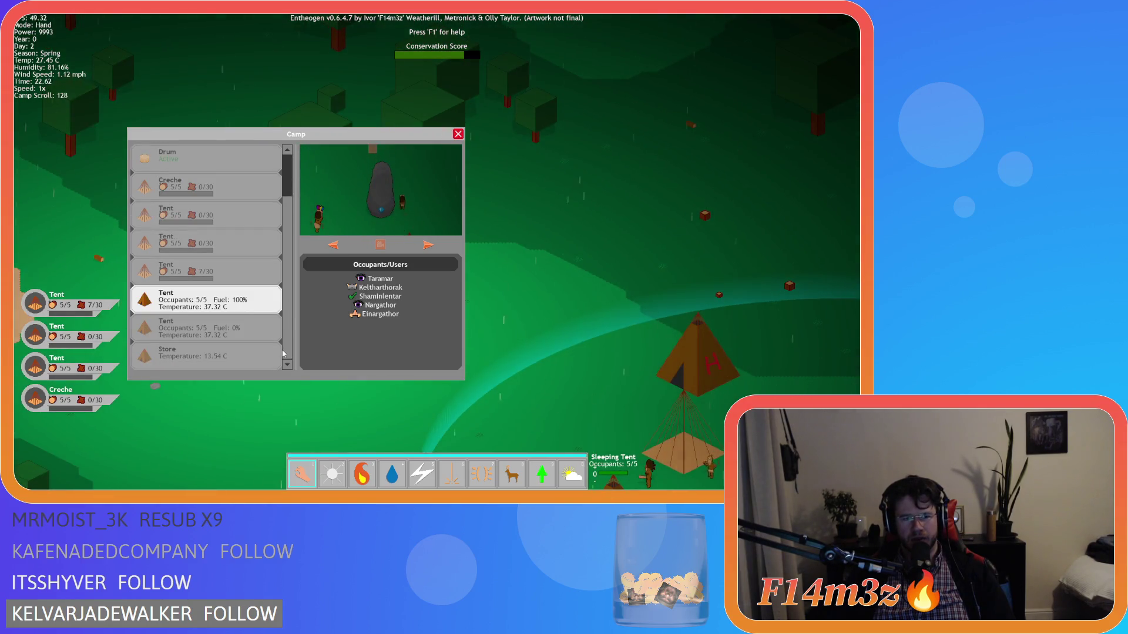
scroll(286, 276, "up", 2)
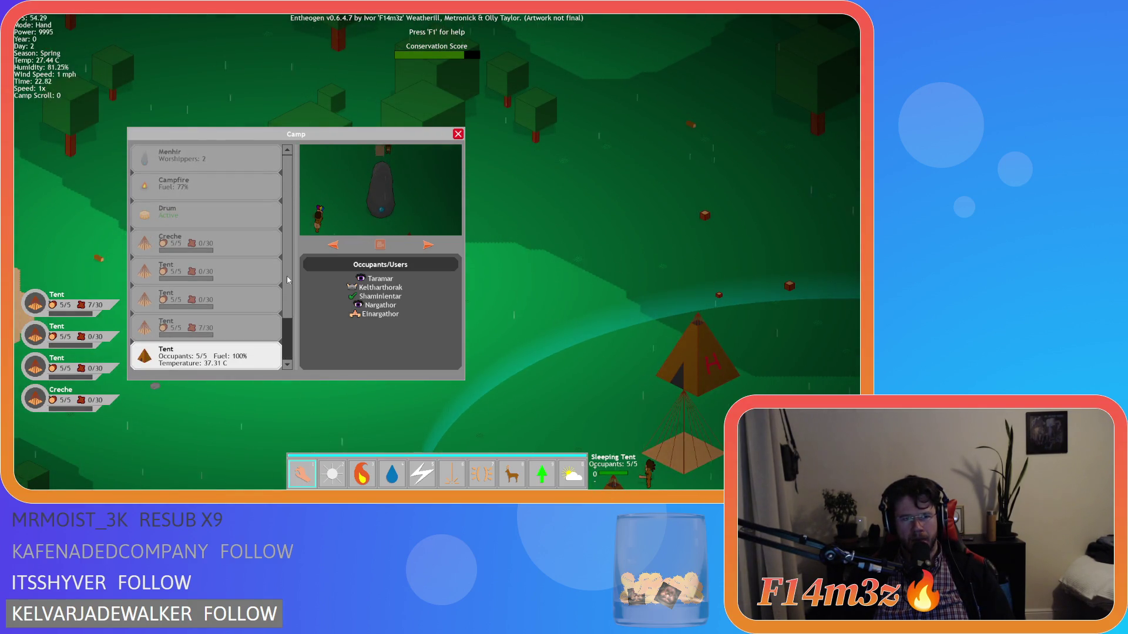
scroll(286, 276, "down", 2)
scroll(297, 323, "up", 2)
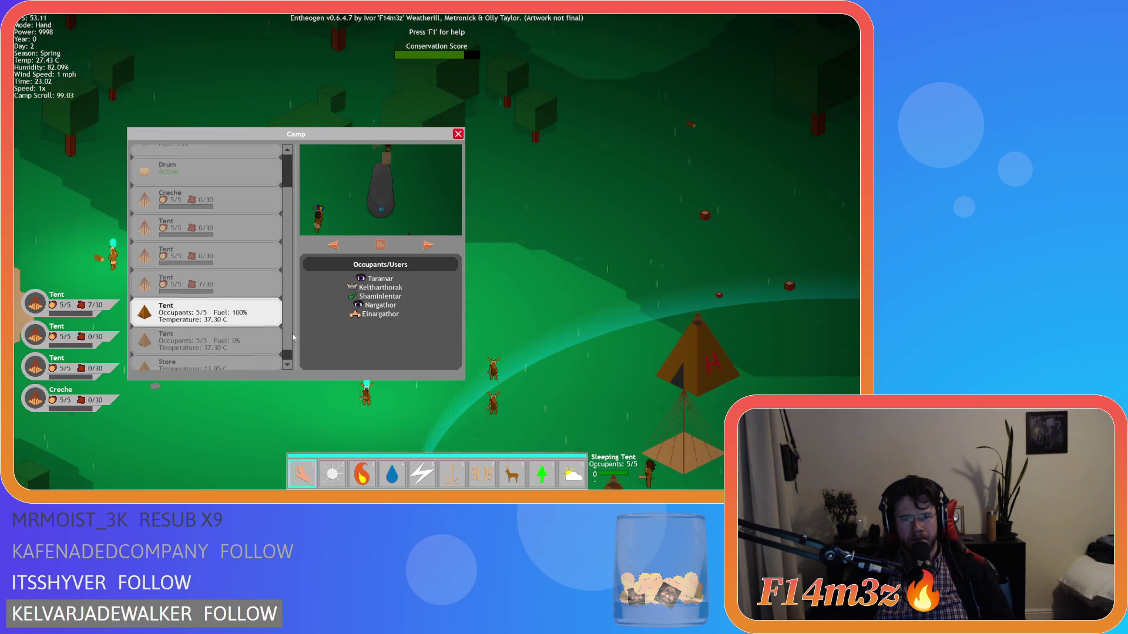
Step: Close the Camp window and confirm quitting the game with Y
key("Escape")
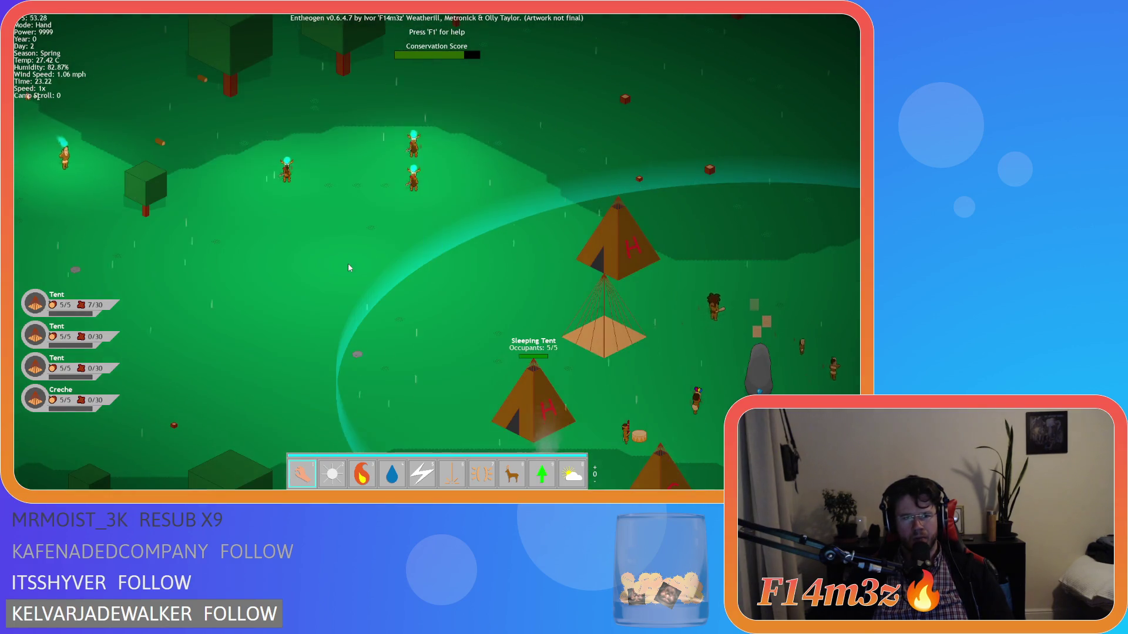
key("Escape")
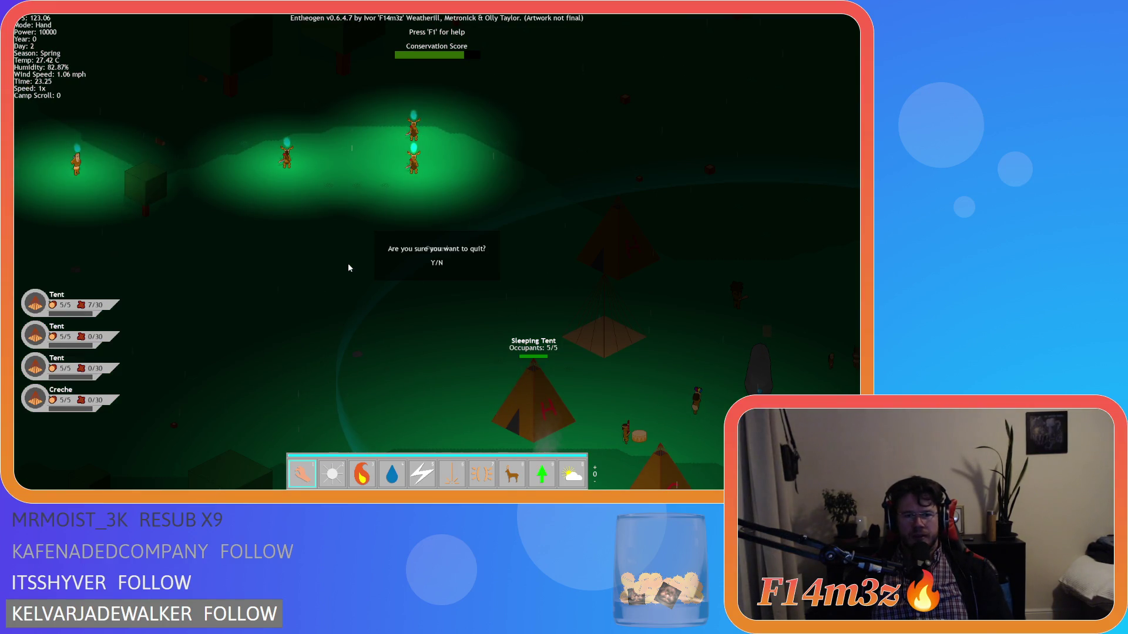
key("y")
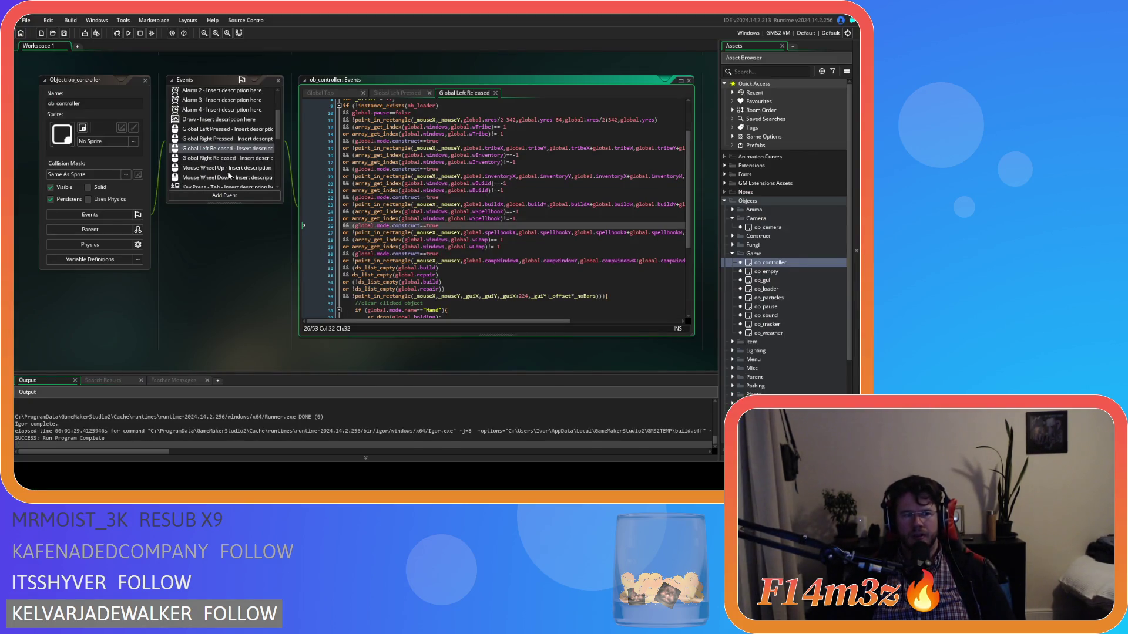
Step: Close every ob_controller editor window with the workspace's Windows > Close All
scroll(229, 173, "down", 5)
scroll(229, 174, "up", 5)
scroll(234, 178, "down", 5)
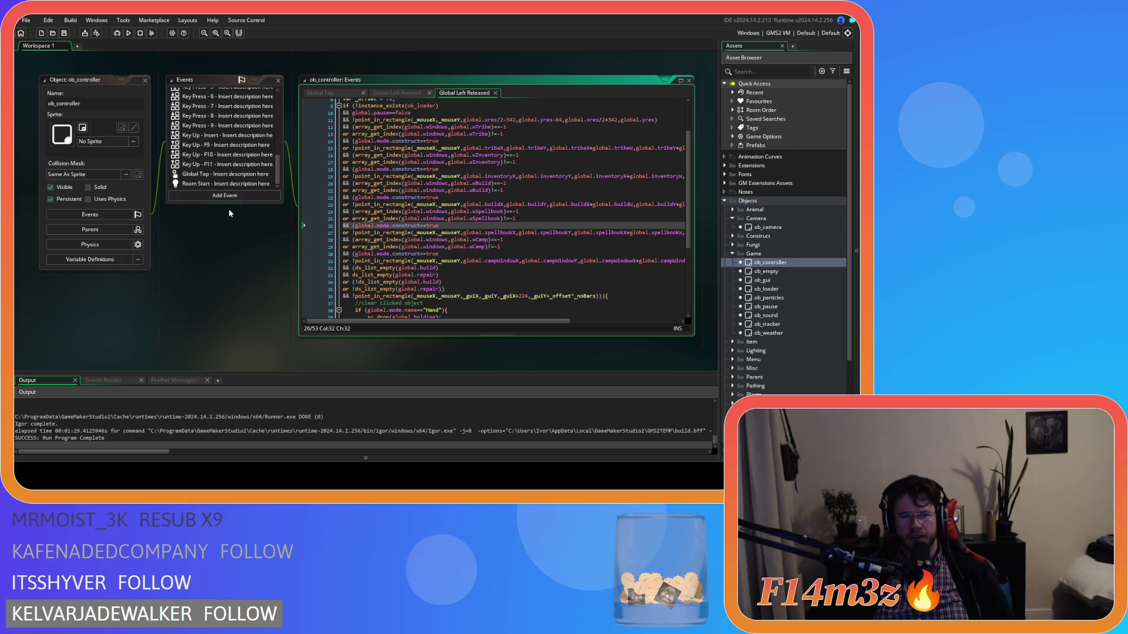
right_click(229, 225)
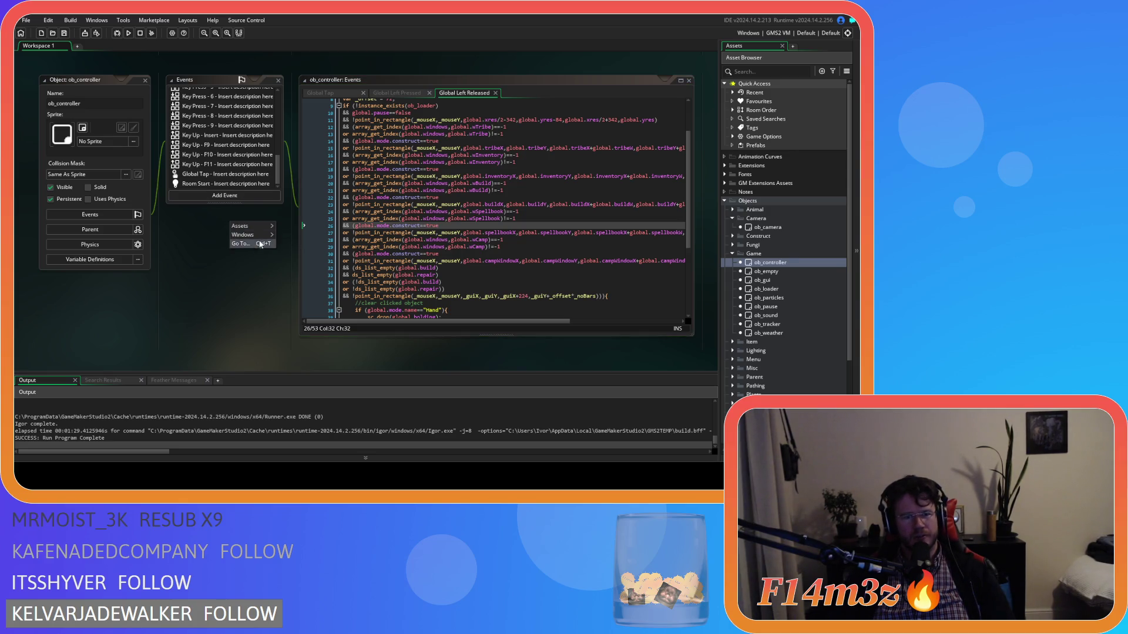
mouse_move(245, 235)
left_click(288, 264)
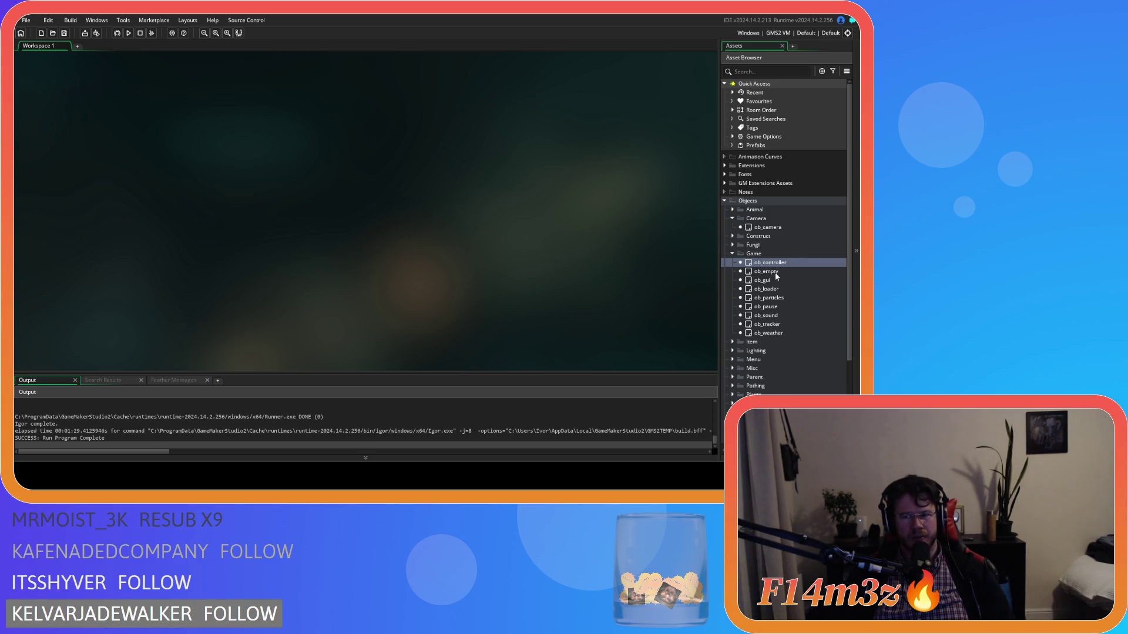
scroll(779, 292, "down", 3)
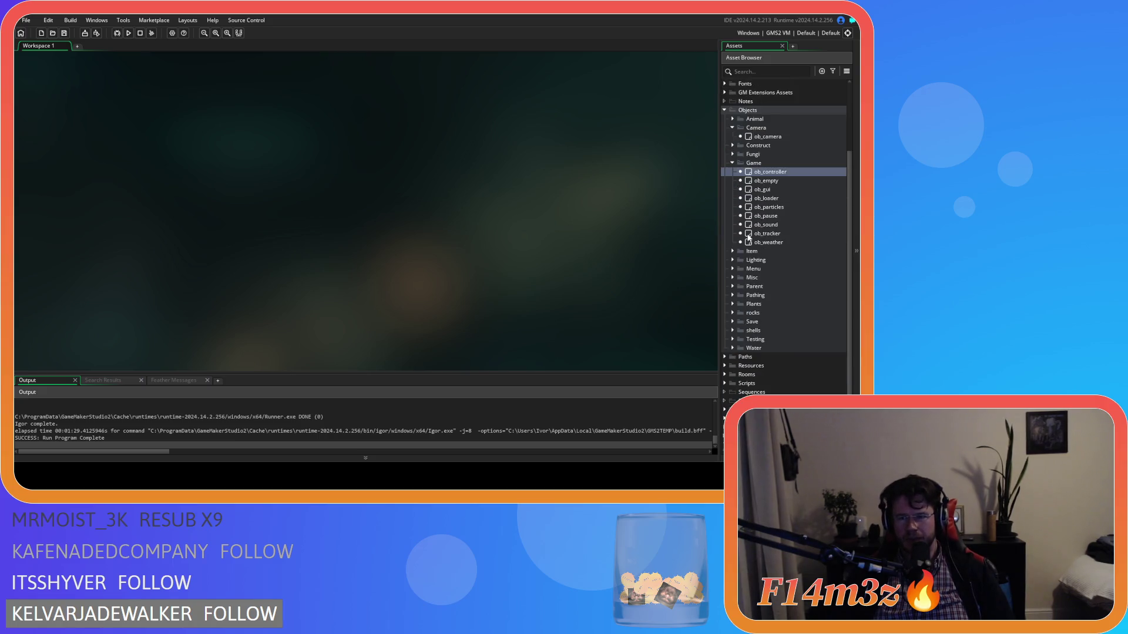
Step: Open ob_gui's Global Drag Start code and duplicate the spellbook else-if block (lines 29–36)
double_click(762, 189)
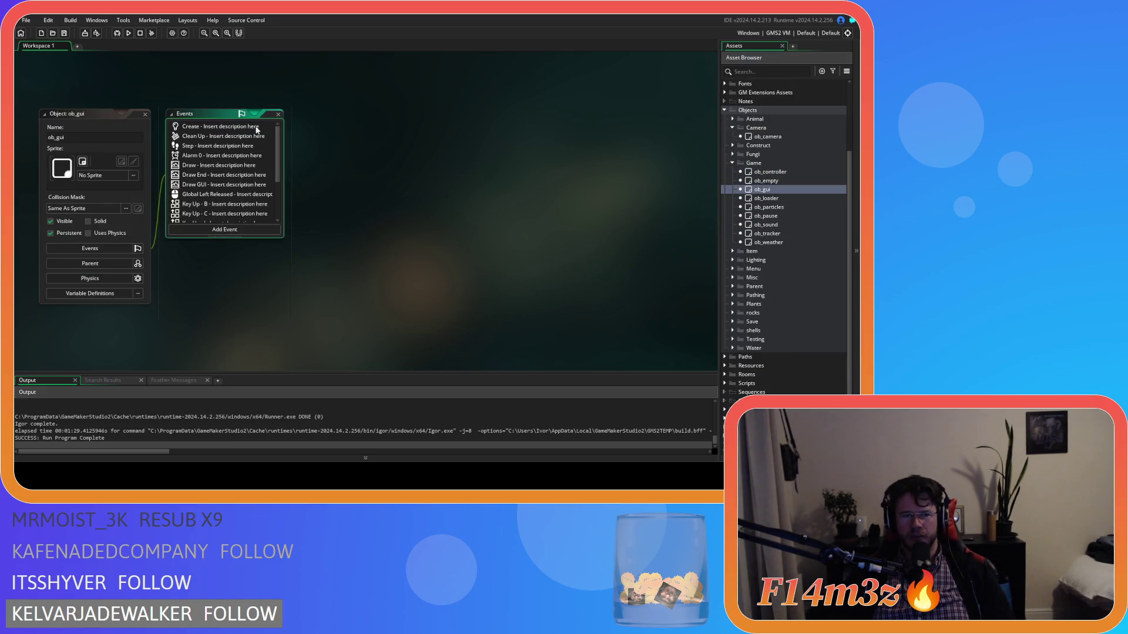
scroll(223, 171, "down", 3)
double_click(218, 189)
scroll(474, 243, "down", 3)
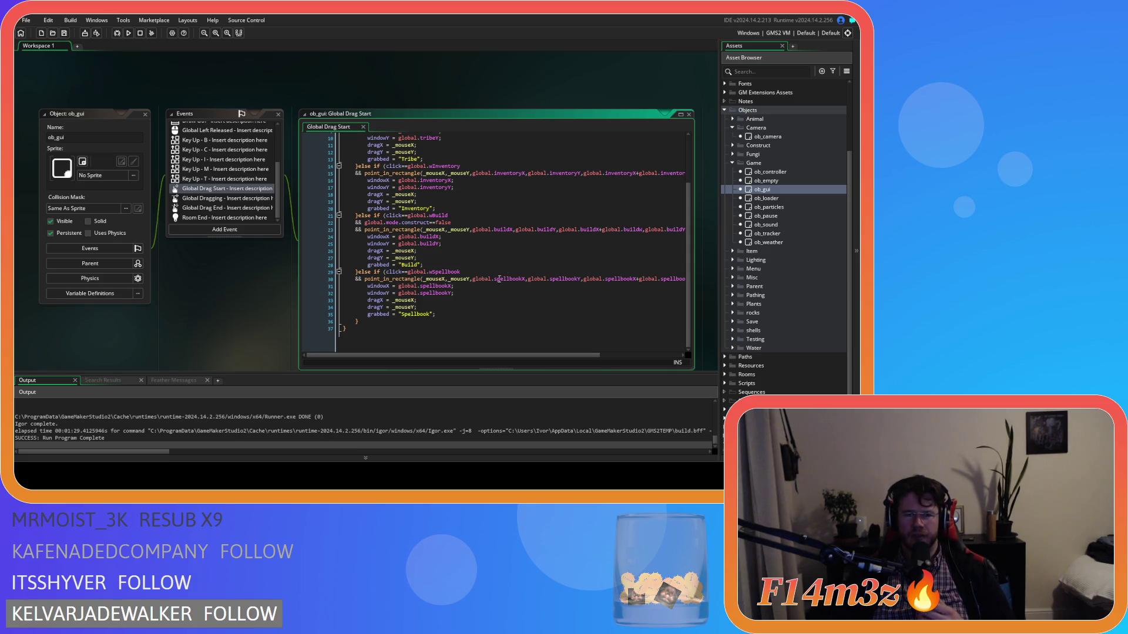
left_click_drag(364, 320, 358, 282)
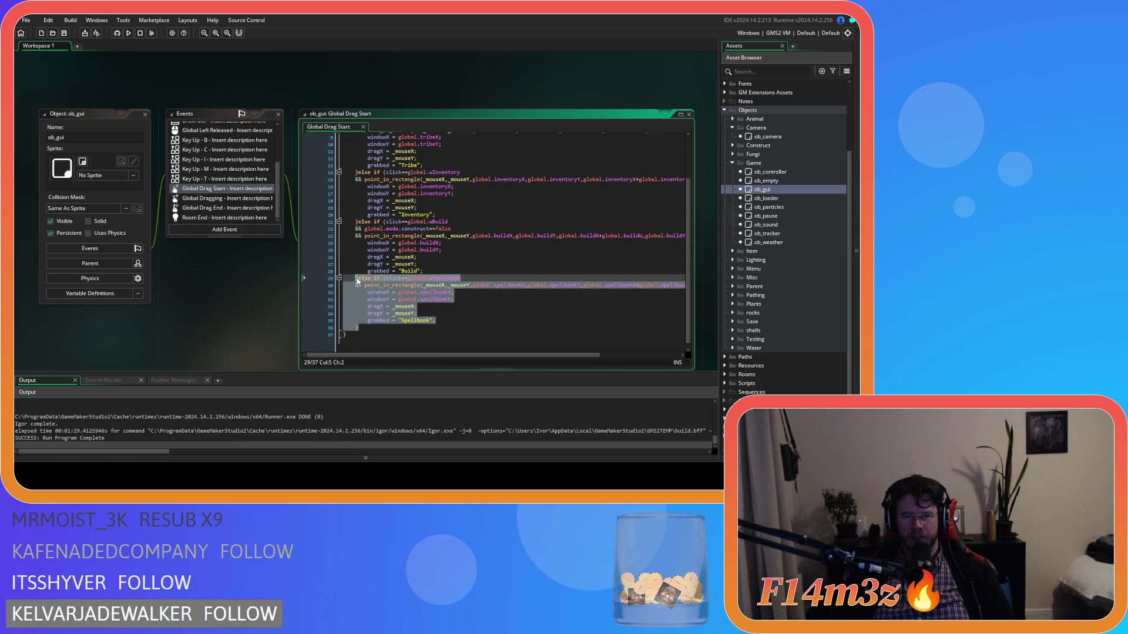
key("ctrl+c")
left_click(395, 327)
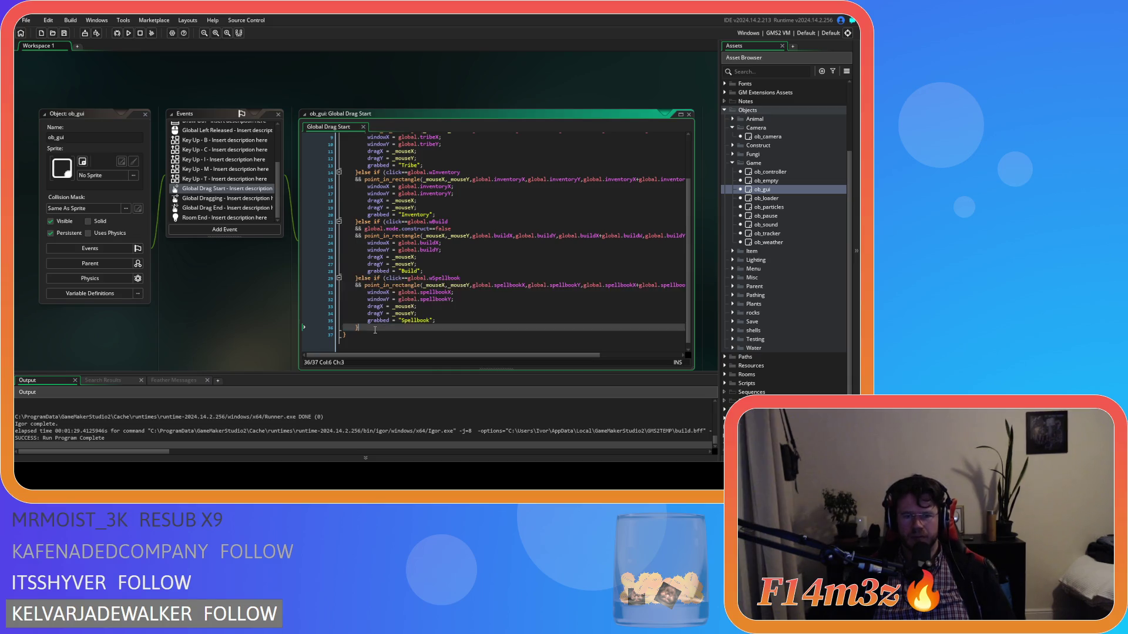
key("ctrl+v")
Step: Change the copied branch's check from global.wSpellbook to global.wCamp
scroll(435, 294, "down", 1)
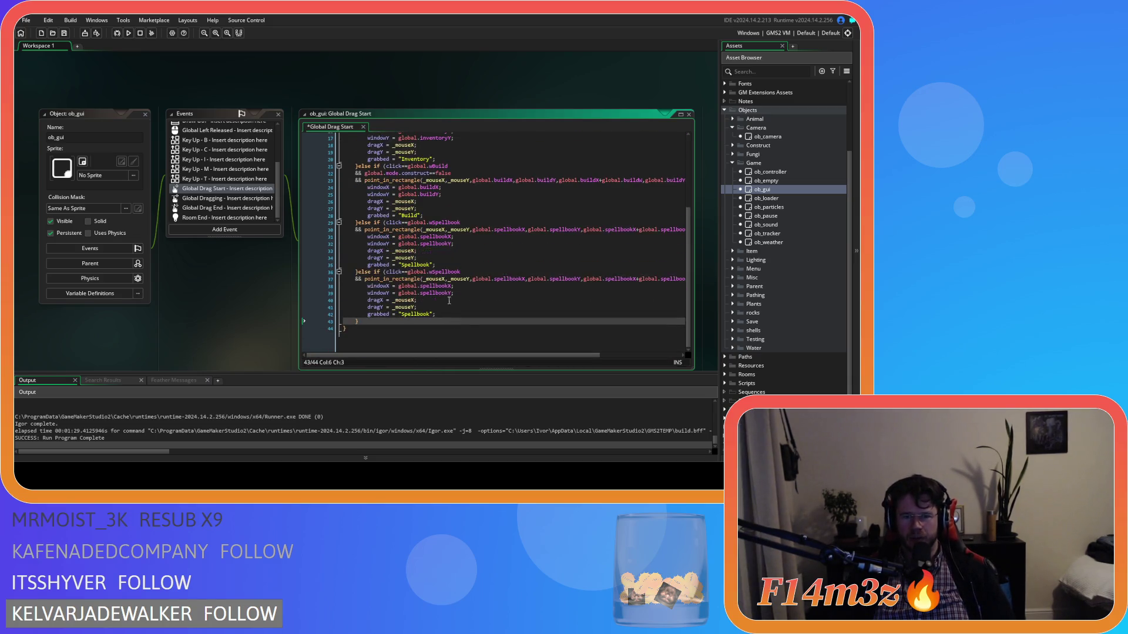
scroll(435, 272, "up", 1)
left_click(433, 278)
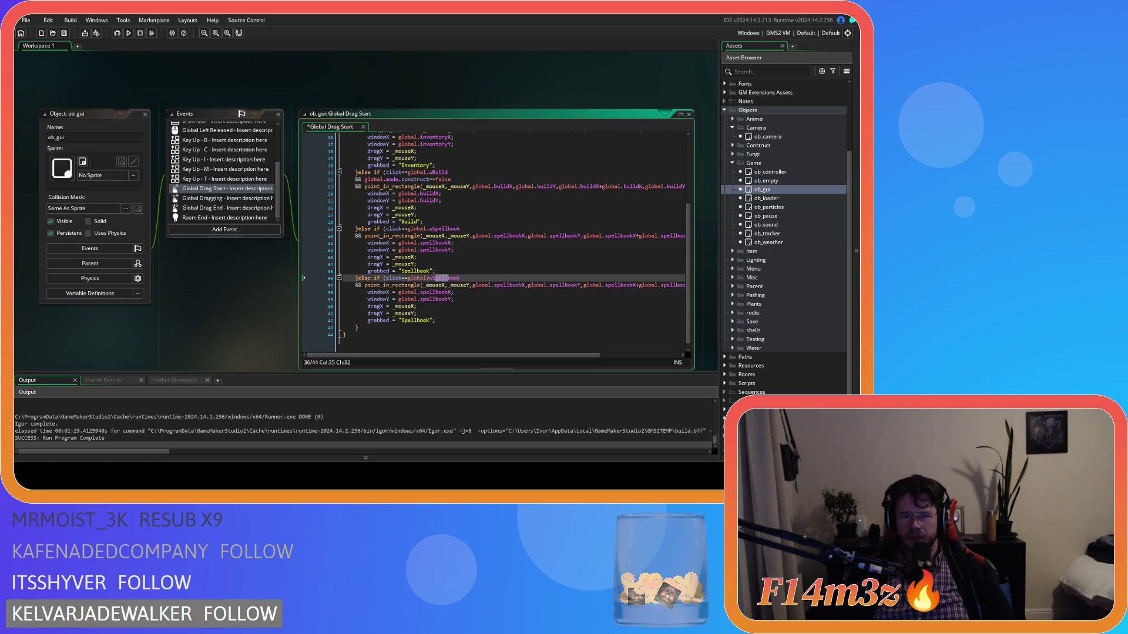
left_click(469, 279, "shift")
type("Camp")
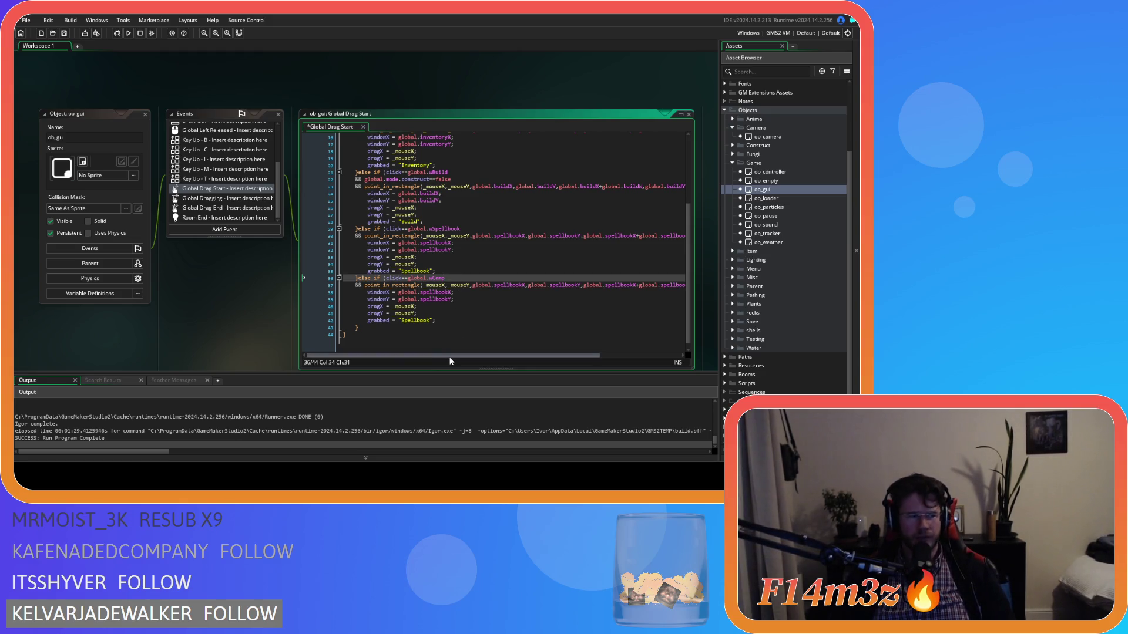
mouse_move(464, 356)
left_mouse_down()
mouse_move(484, 356)
mouse_move(450, 358)
mouse_move(491, 356)
left_mouse_up()
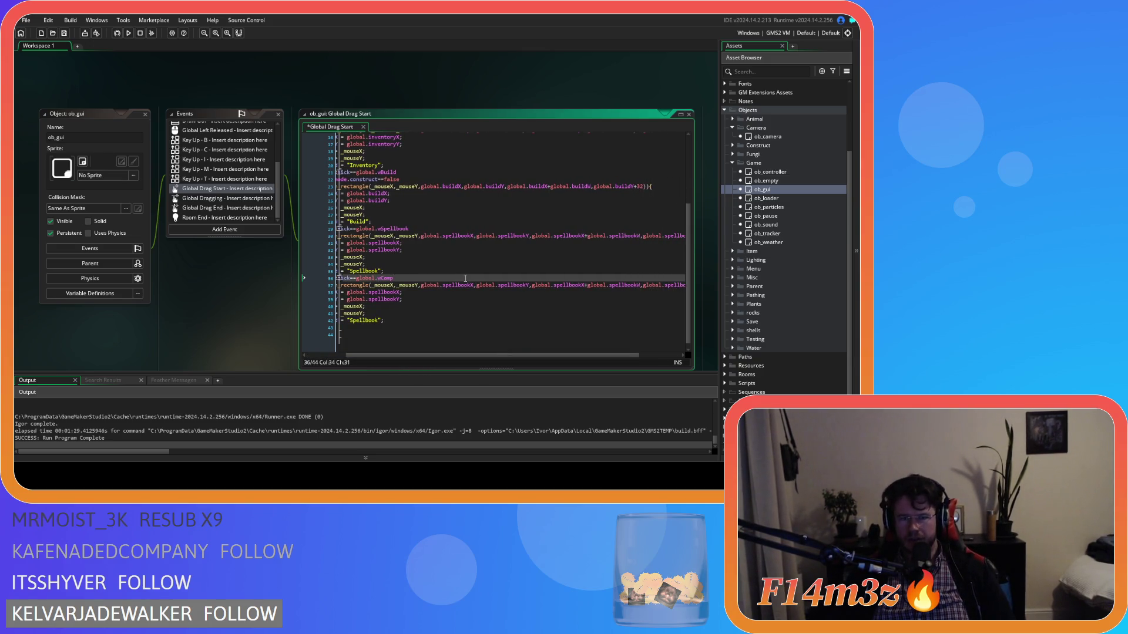
Step: Swap spellbook for camp in line 37's point_in_rectangle arguments and save
left_click(471, 286)
left_click_drag(468, 288, 444, 289)
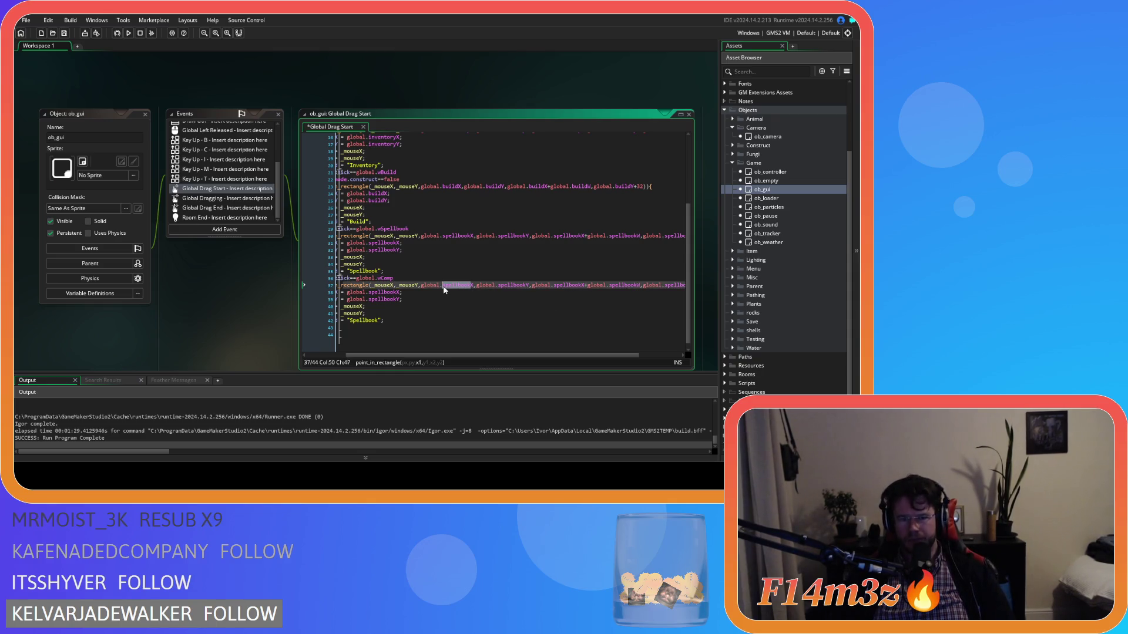
type("camp")
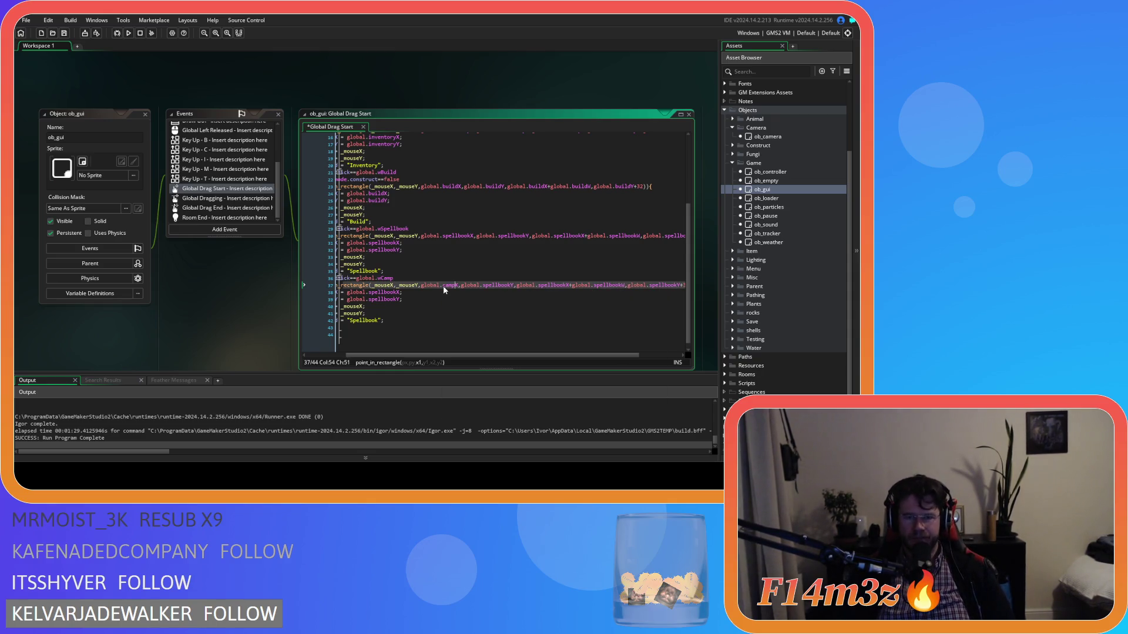
key("ctrl+shift+Left")
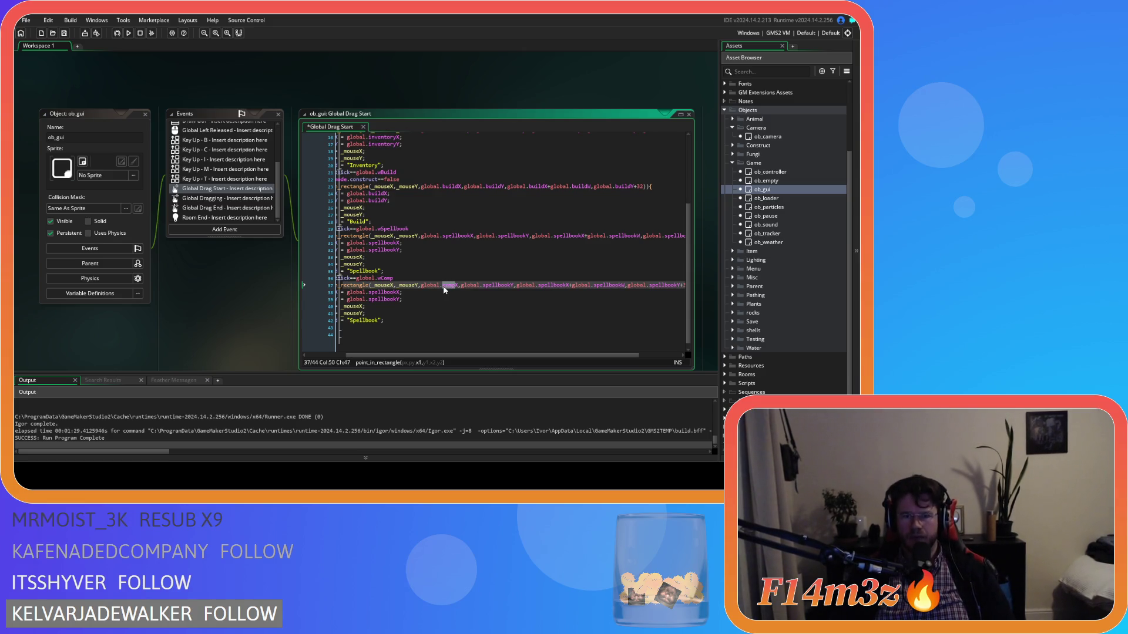
double_click(485, 287)
type("campY")
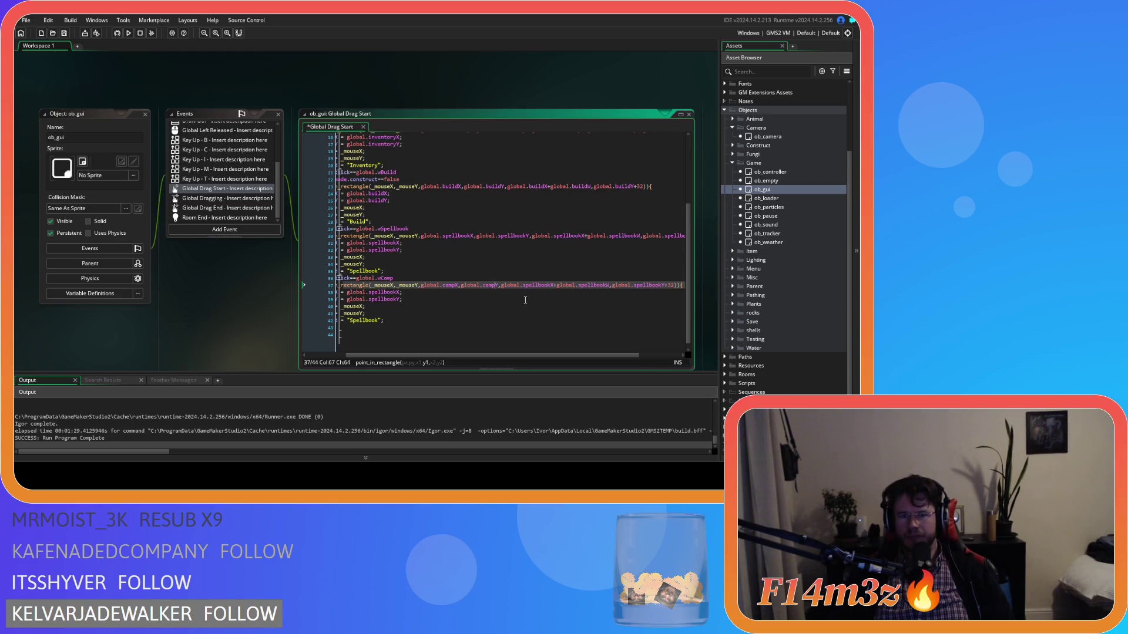
double_click(530, 287)
type("campX")
left_click(568, 288)
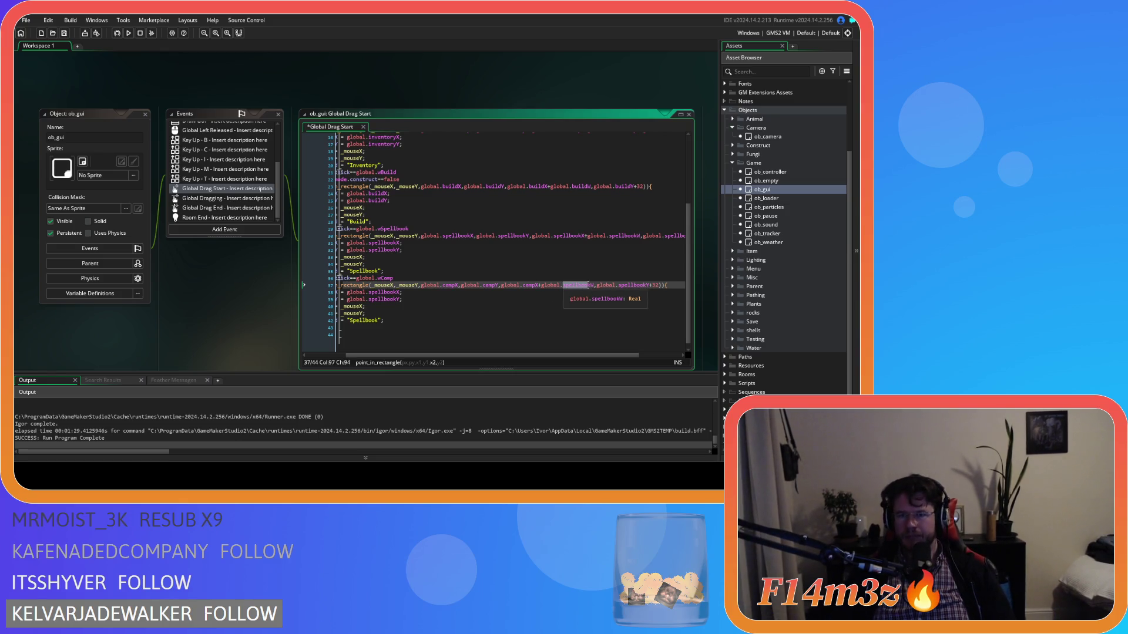
type("camp")
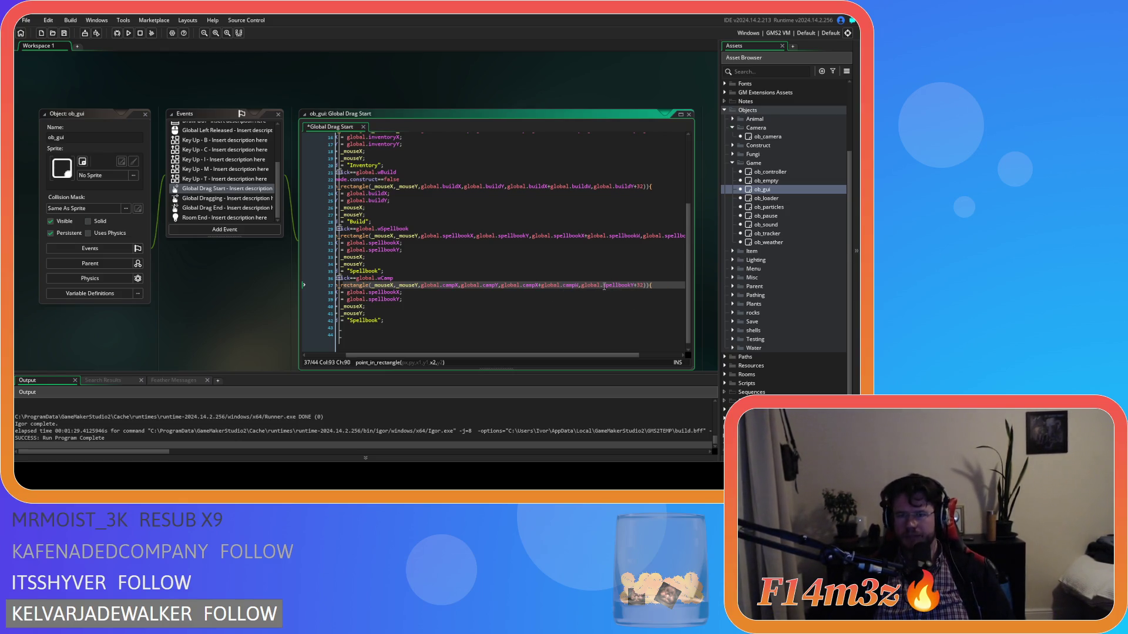
left_click_drag(604, 287, 619, 289)
type("camp")
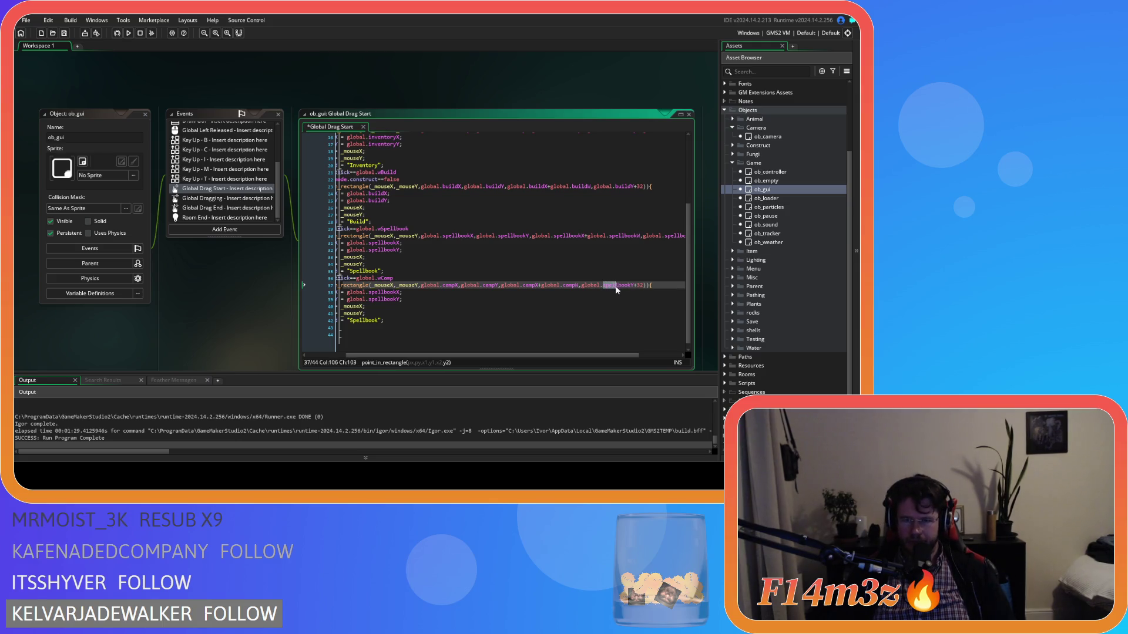
key("ctrl+s")
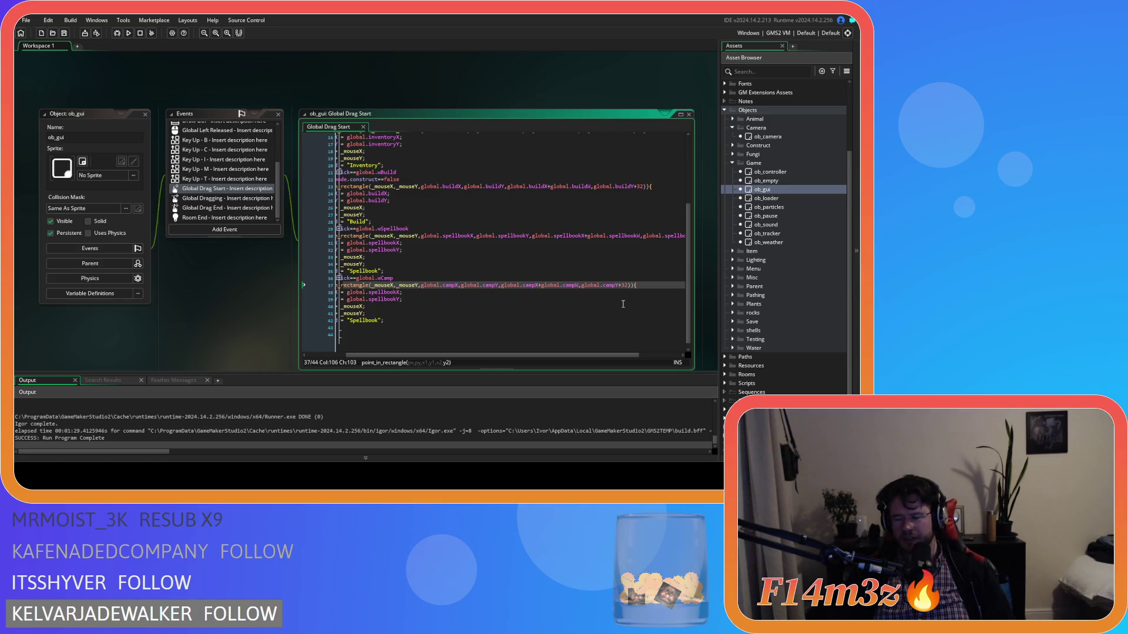
Step: Check the matching closing parenthesis of line 37's point_in_rectangle call
left_click(623, 303)
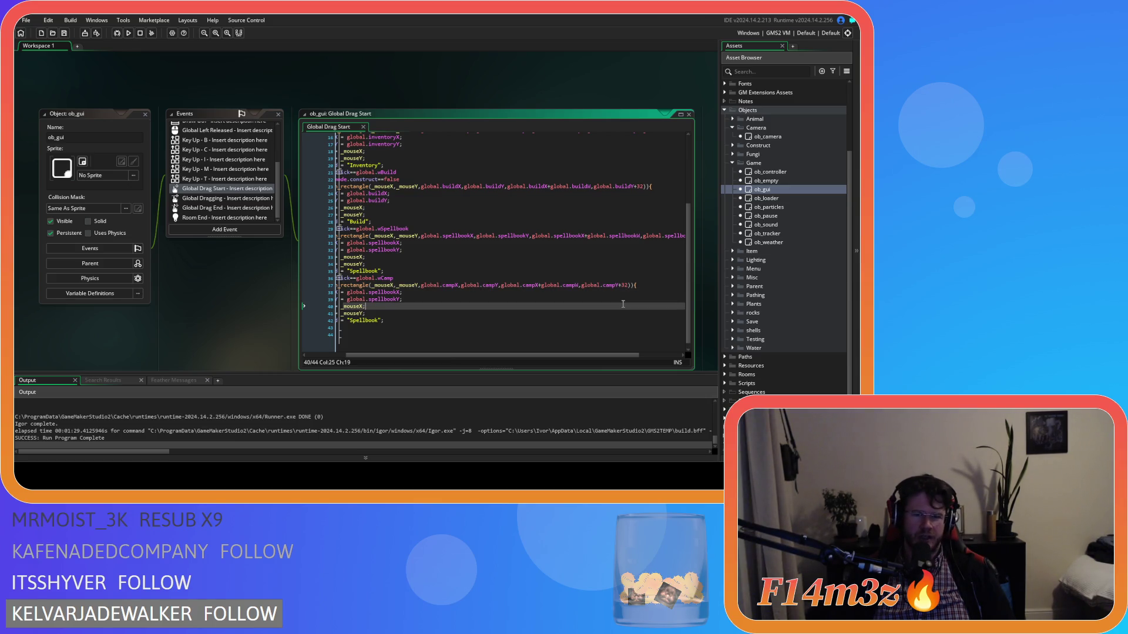
left_click(645, 282)
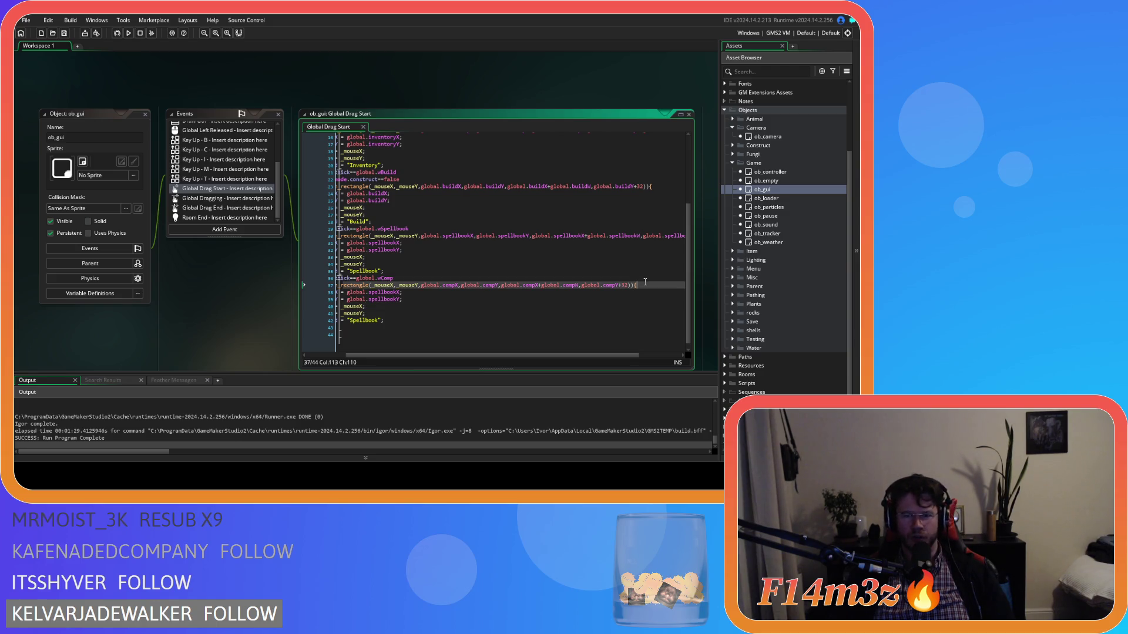
key("Left")
key("Left")
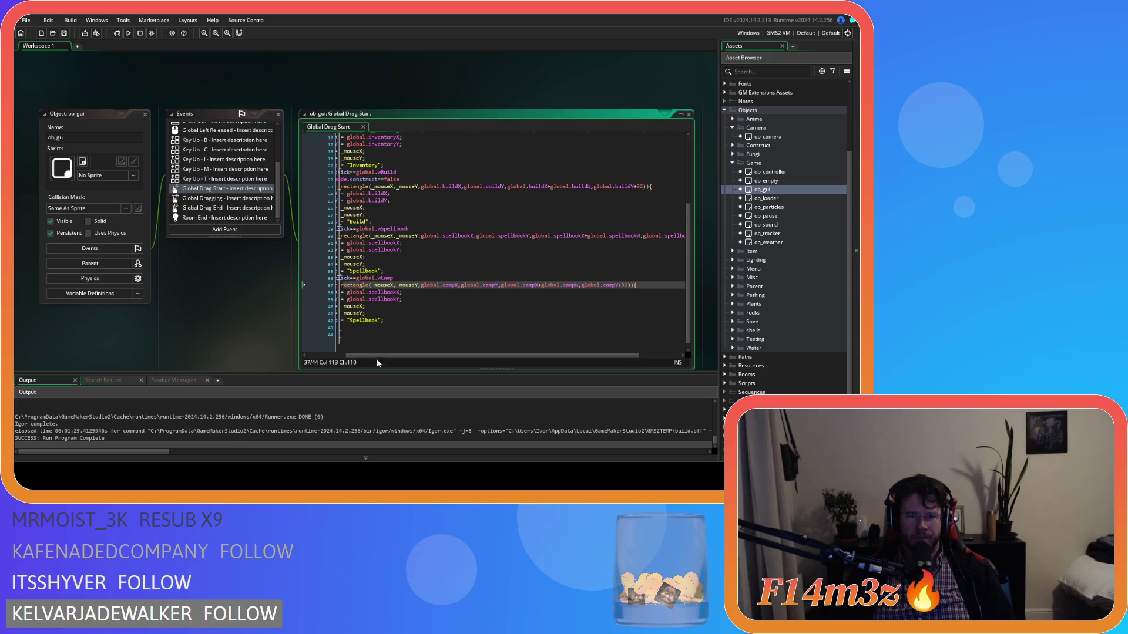
left_click_drag(366, 355, 297, 357)
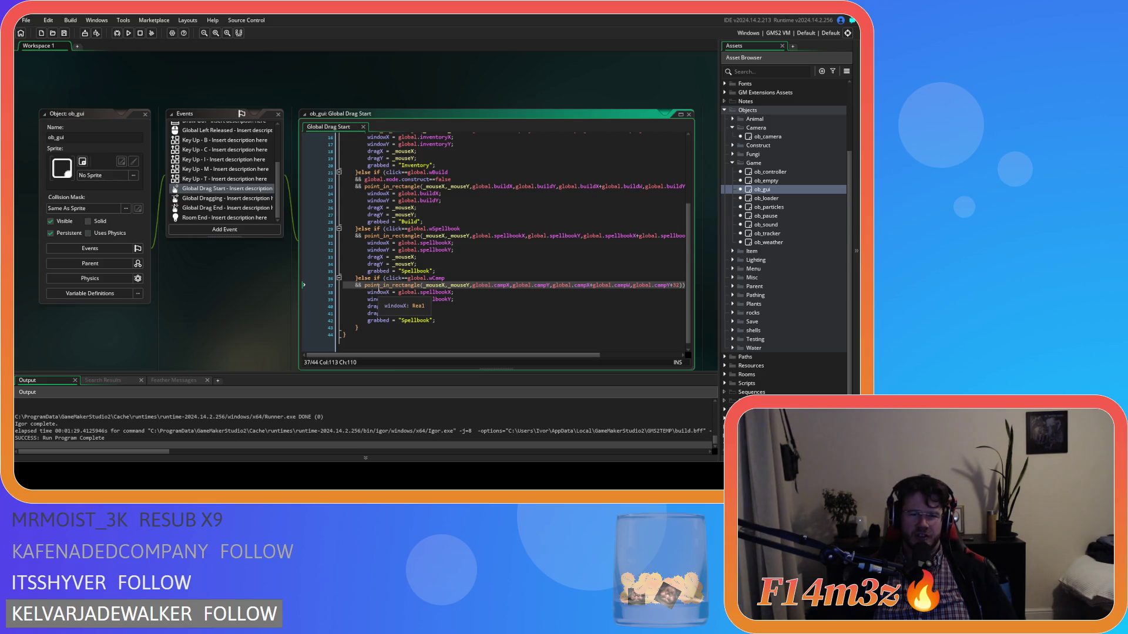
left_click(408, 292)
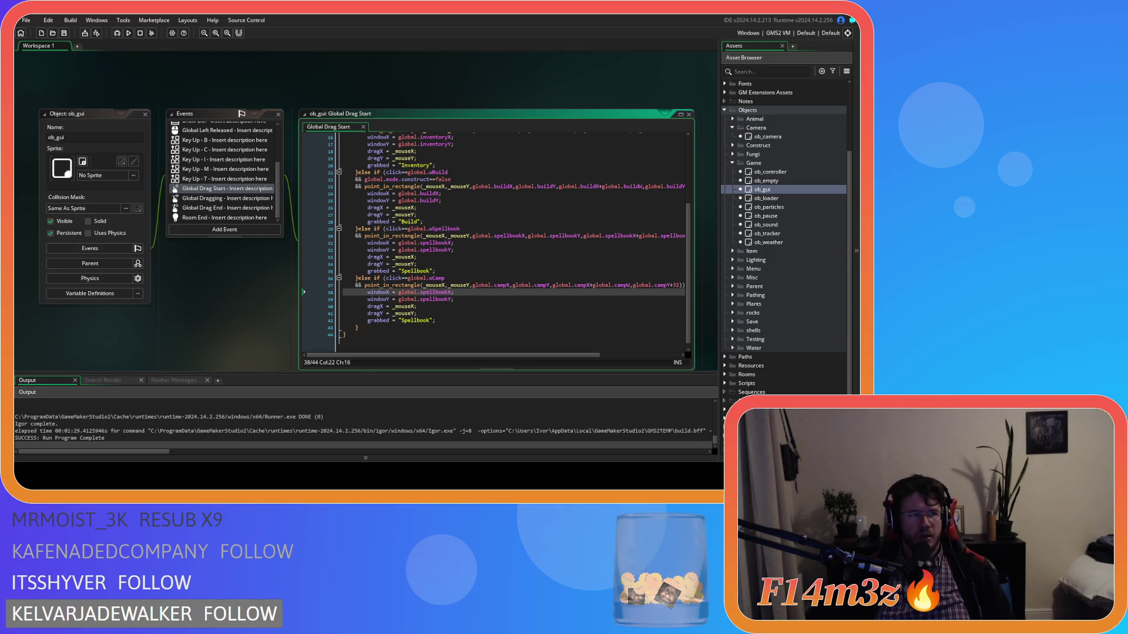
left_click(474, 265)
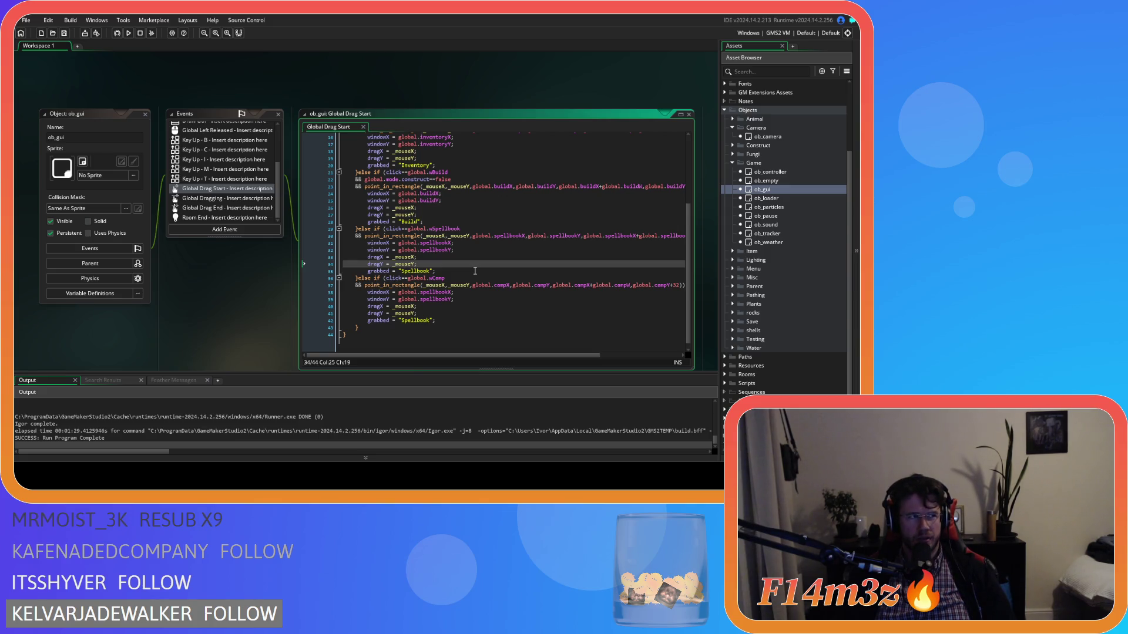
left_click(441, 285)
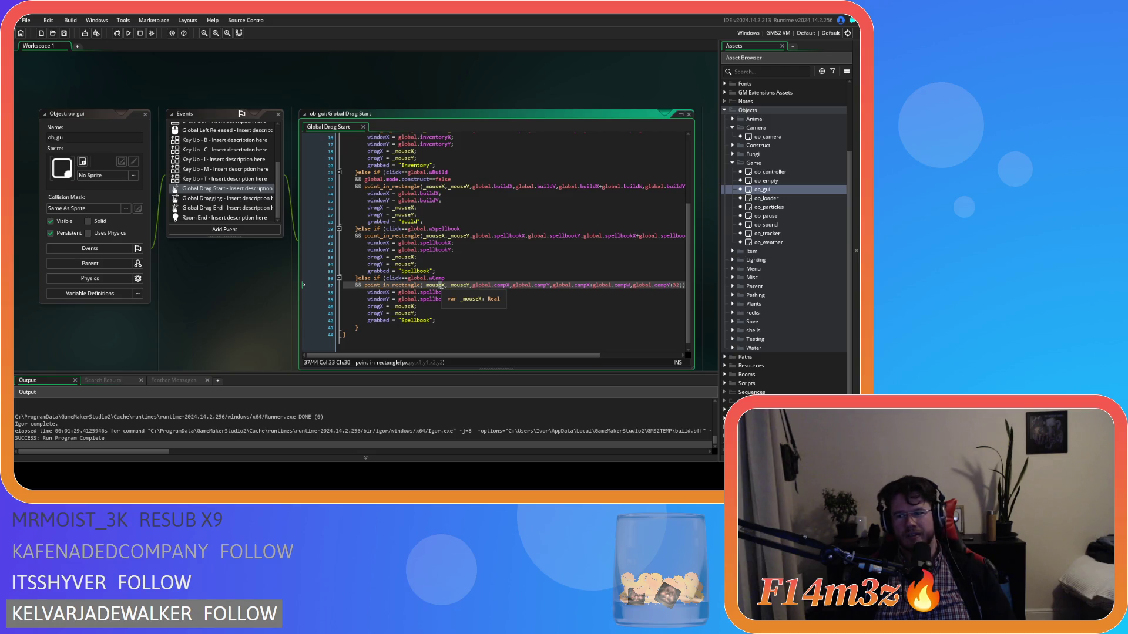
left_click(473, 307)
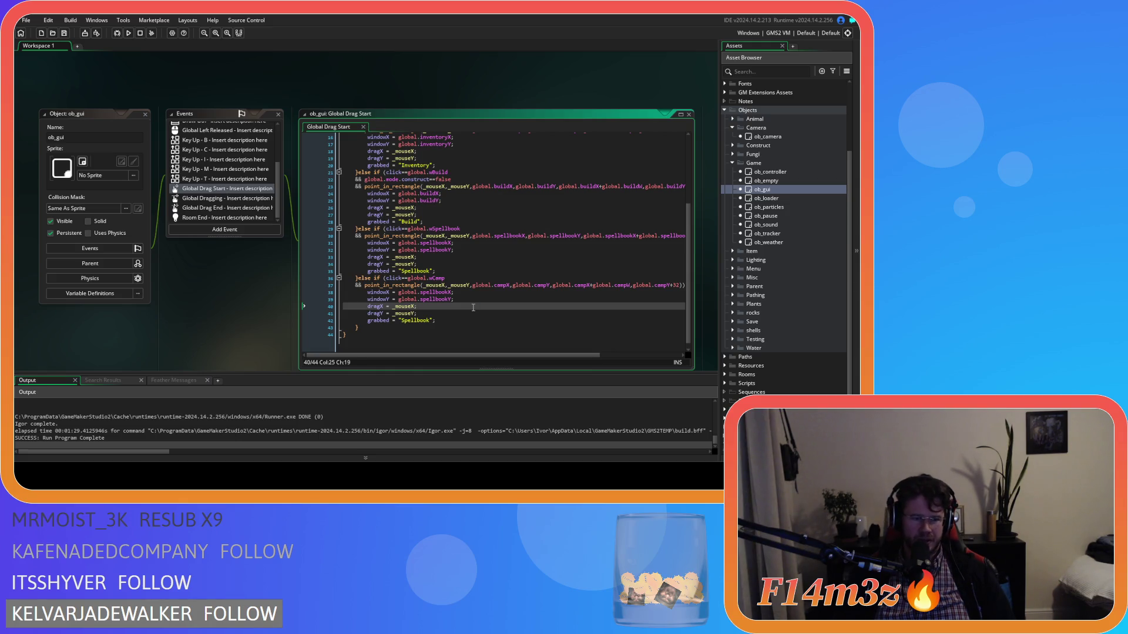
left_click(472, 315)
left_click(470, 323)
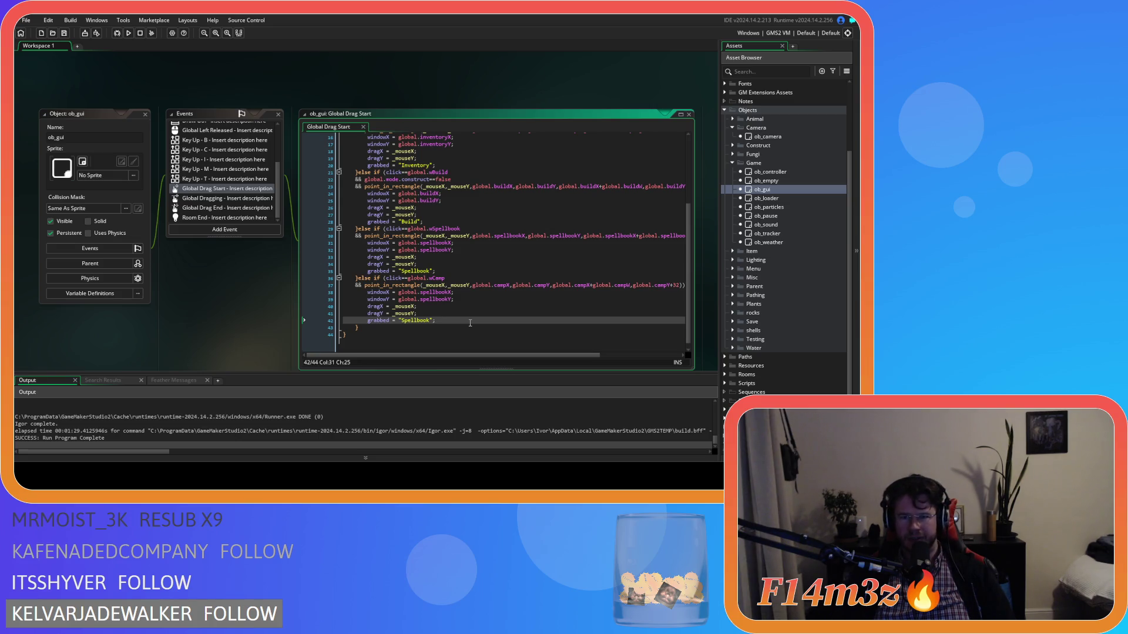
left_click(429, 327)
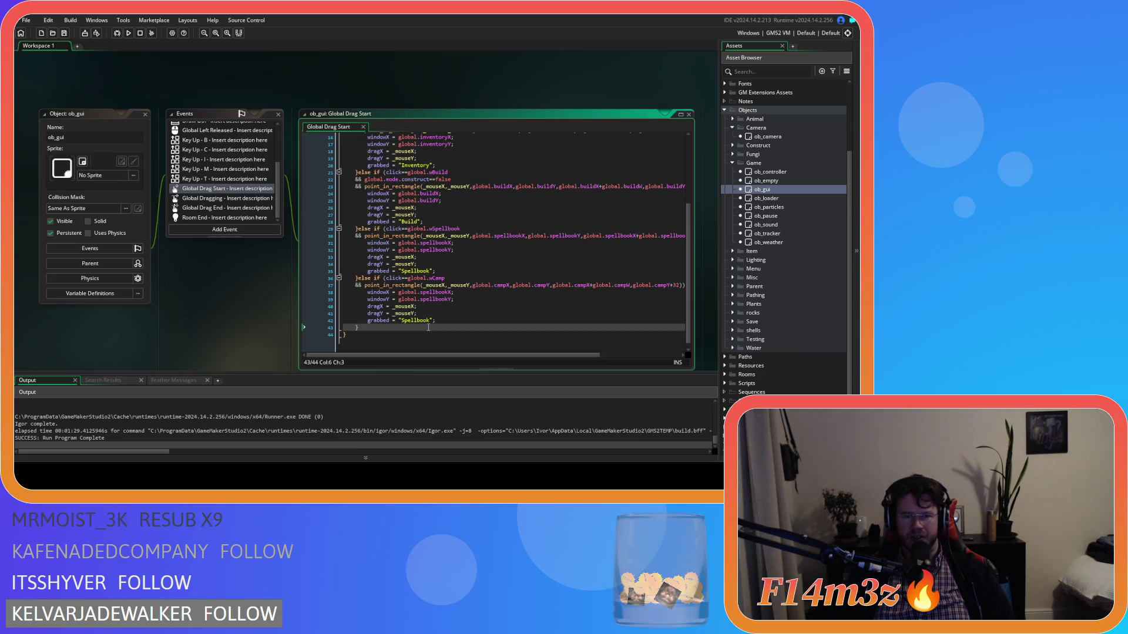
Step: Select and inspect lines 38–42 of the camp branch
left_click_drag(429, 328, 376, 307)
left_click_drag(448, 319, 387, 291)
mouse_move(438, 320)
left_mouse_down()
mouse_move(395, 295)
mouse_move(330, 292)
left_mouse_up()
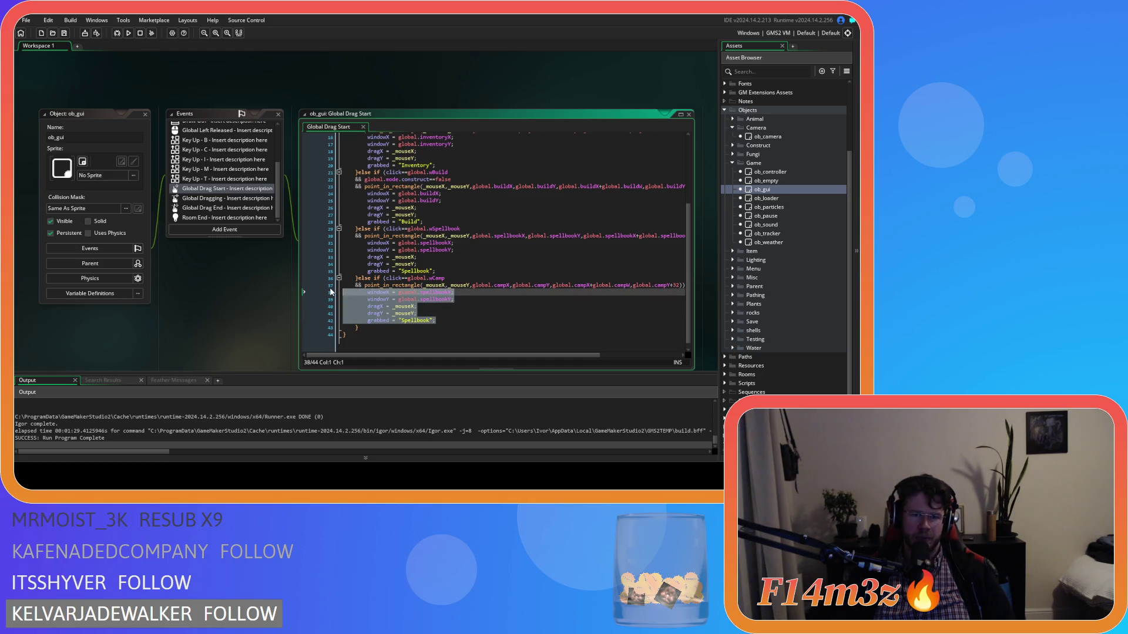
left_click(457, 324)
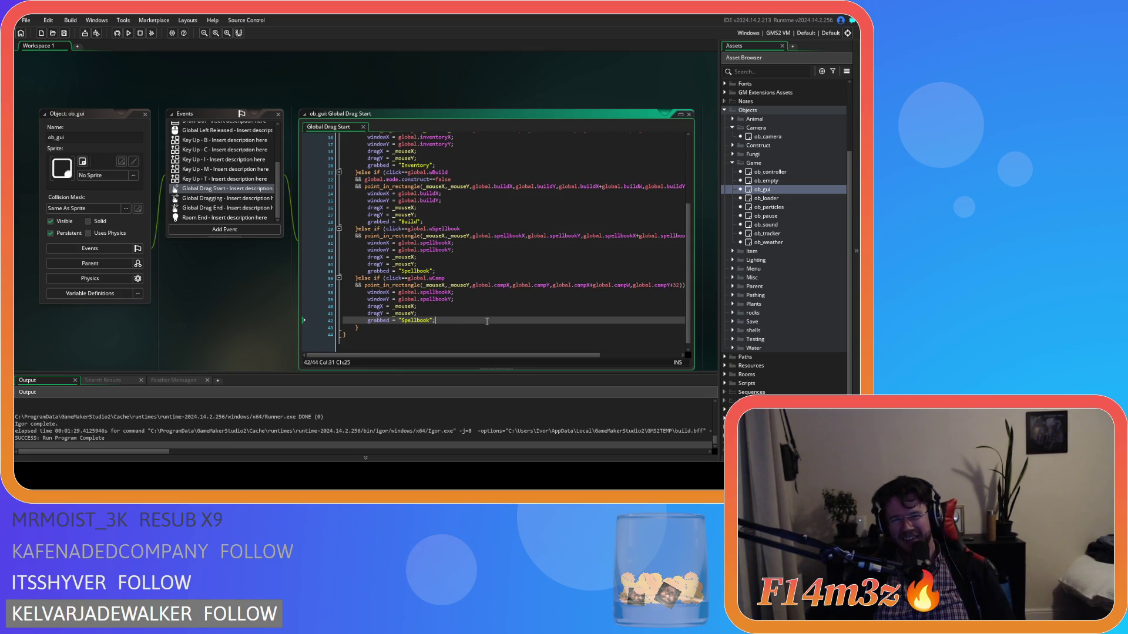
left_click(405, 306)
left_click_drag(485, 355, 509, 357)
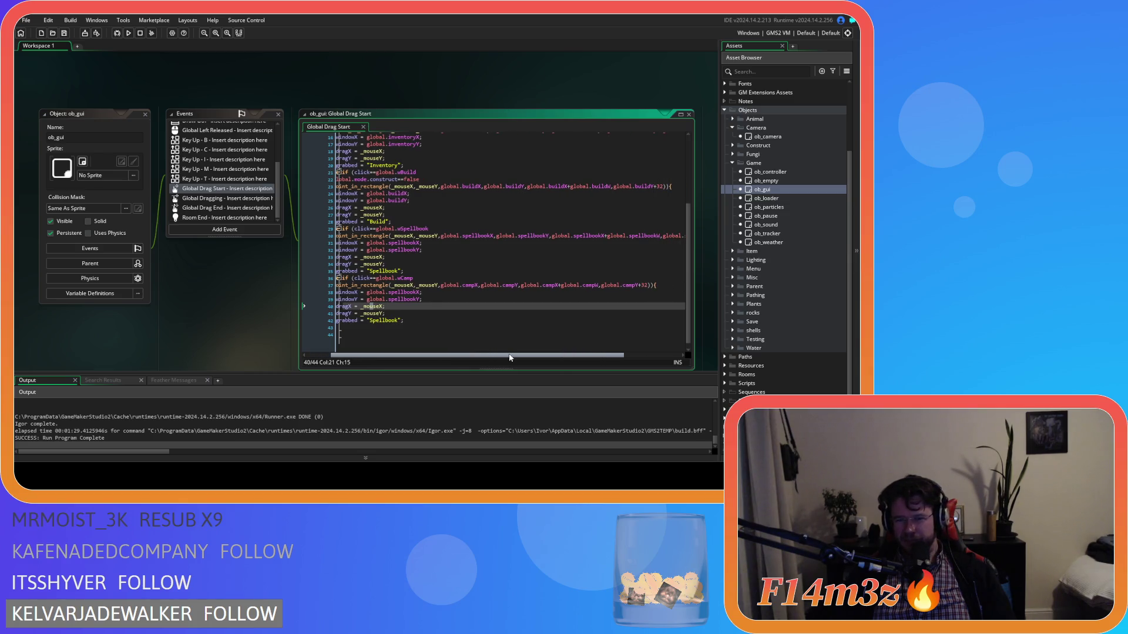
left_click(594, 319)
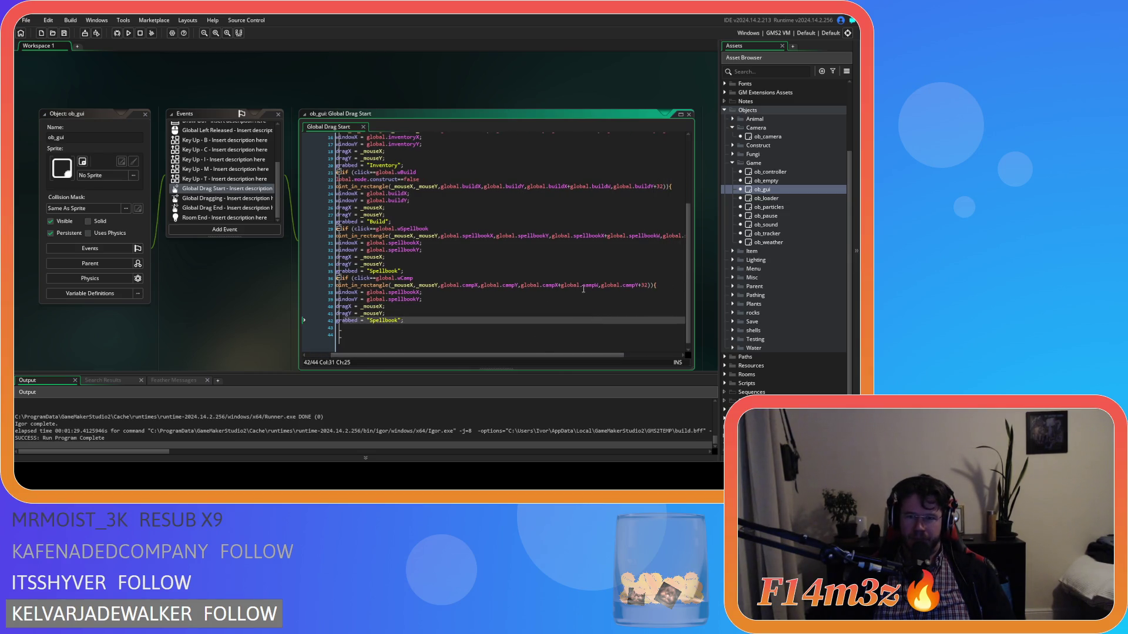
Step: Point lines 38–39 at global.campX and global.campY, then save
left_click(405, 293)
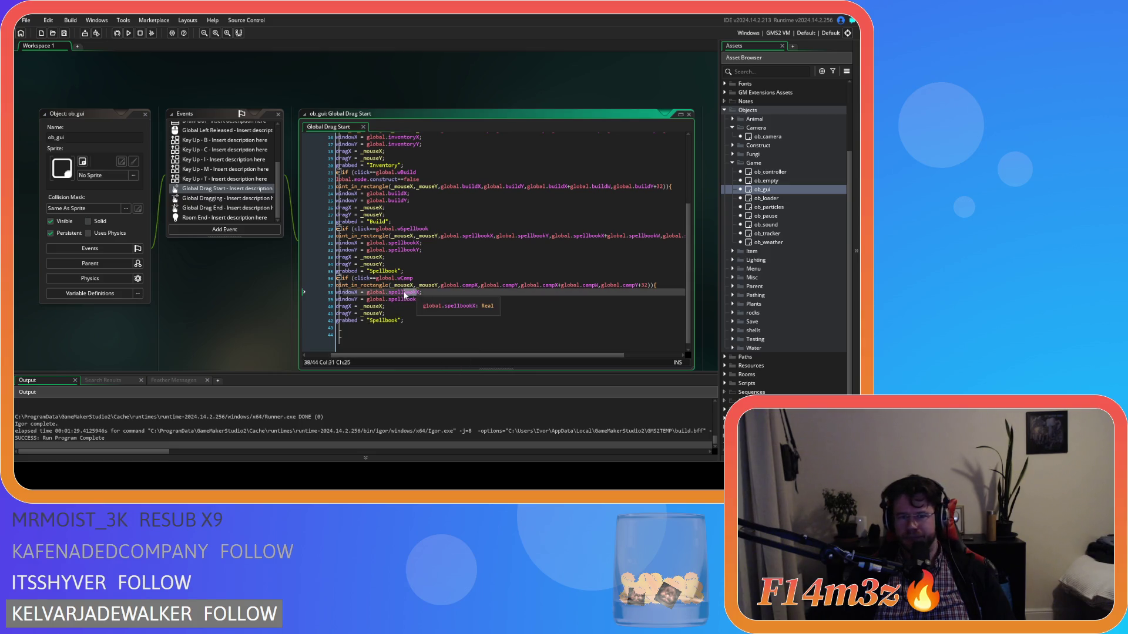
key("BackSpace")
key("BackSpace")
key("BackSpace")
key("Delete")
key("Delete")
key("Delete")
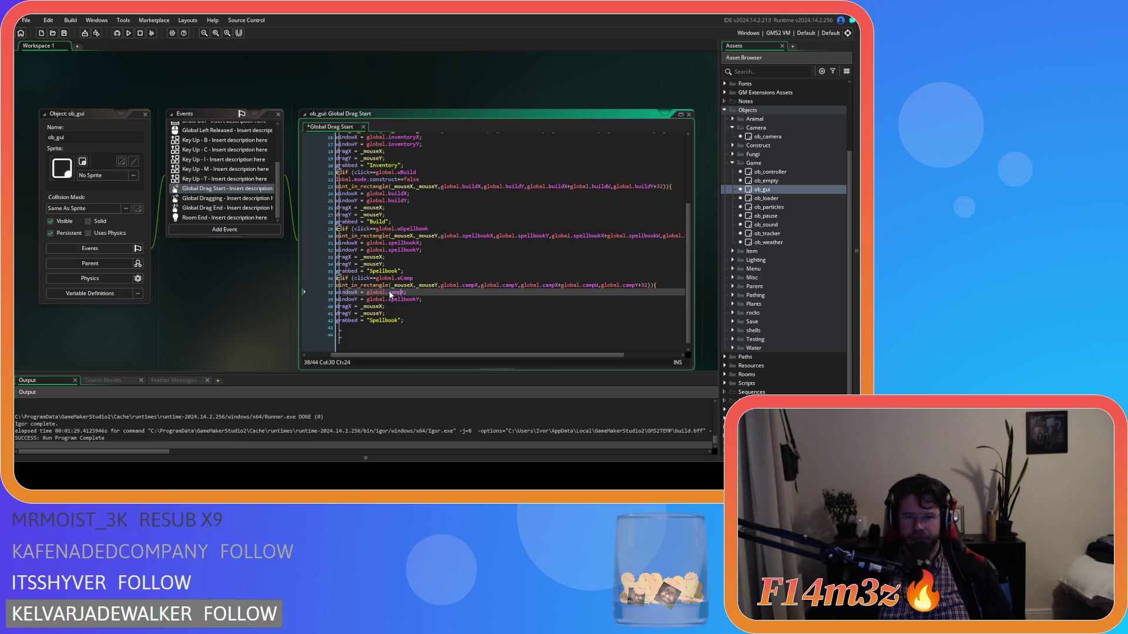
left_click_drag(388, 300, 415, 300)
type("camp")
key("Return")
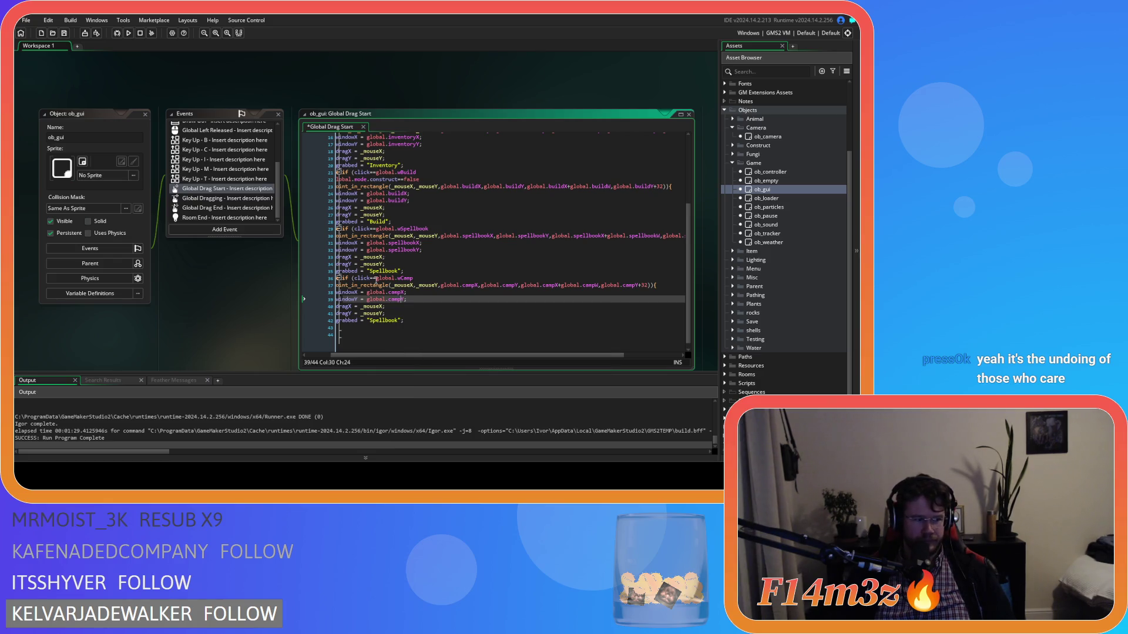
key("ctrl+s")
Step: Set the grabbed label on line 42 to "Camp" and save
left_click_drag(408, 355, 381, 355)
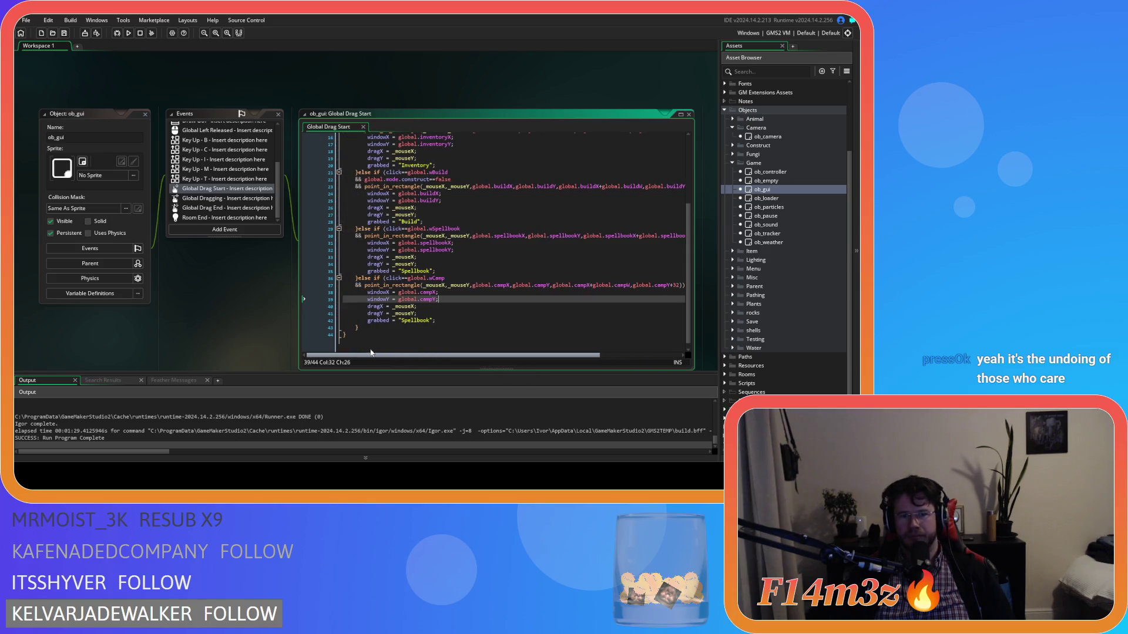
left_click(418, 320)
double_click(419, 321)
type("Camp")
key("ctrl+s")
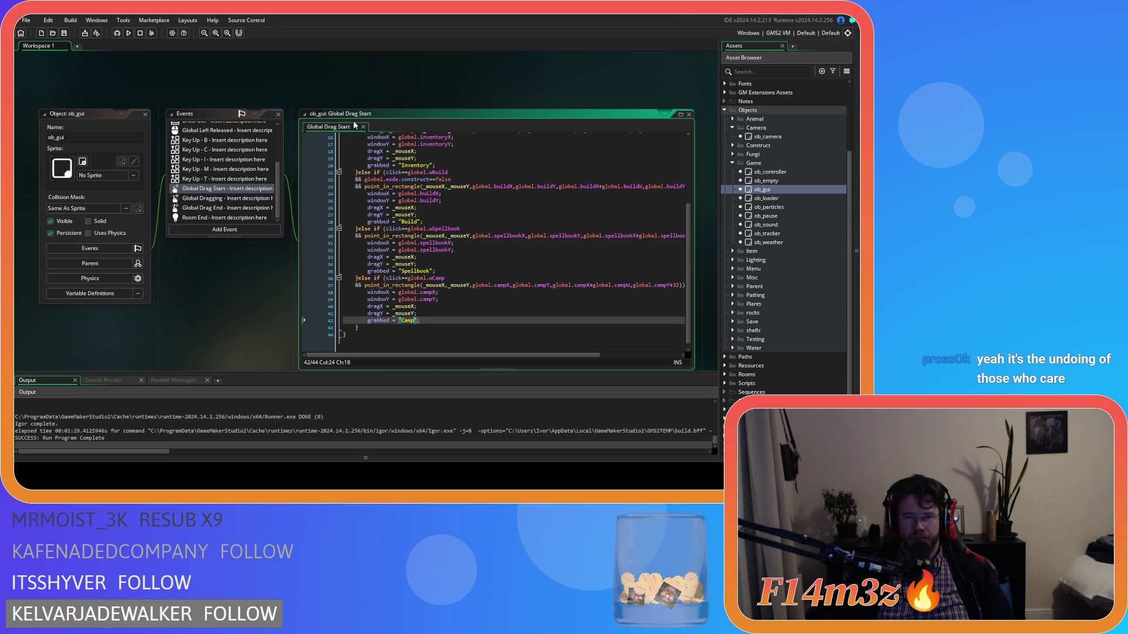
Step: Duplicate the Spellbook branch in Global Dragging as a new Camp branch and save
left_click(217, 200)
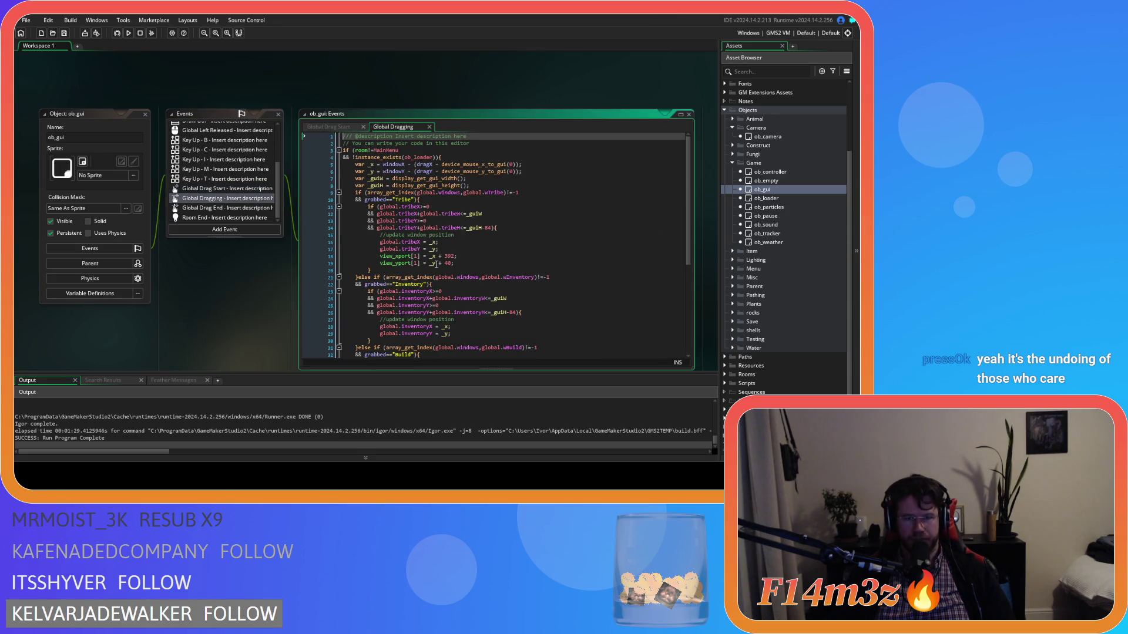
left_click_drag(365, 333, 359, 263)
key("ctrl+c")
key("Left")
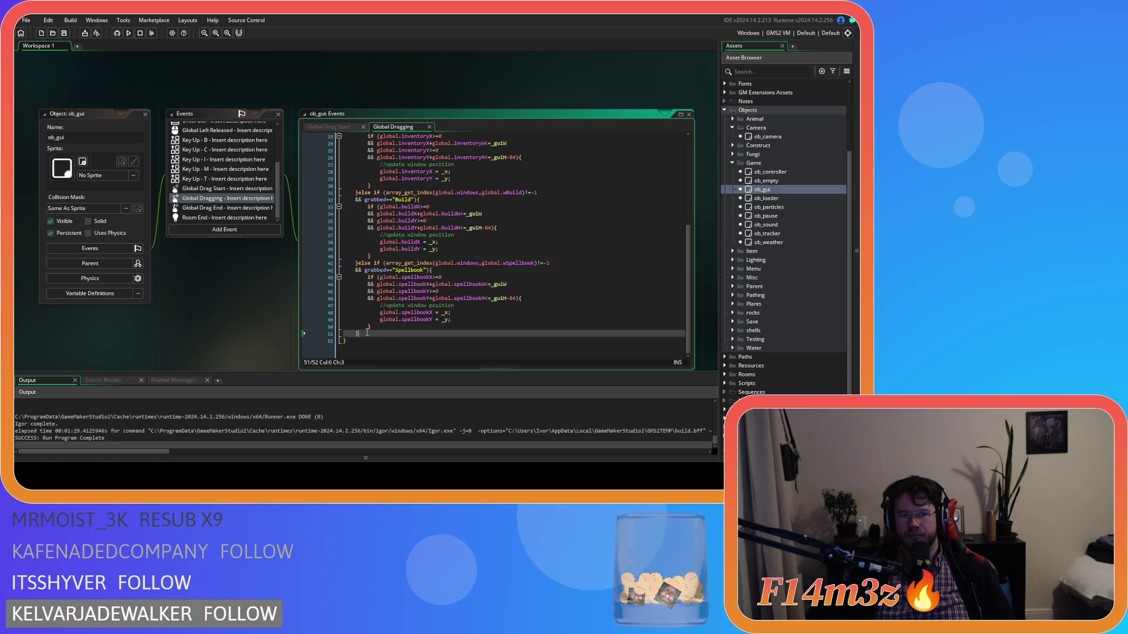
key("ctrl+v")
left_click(410, 292)
type("Camp")
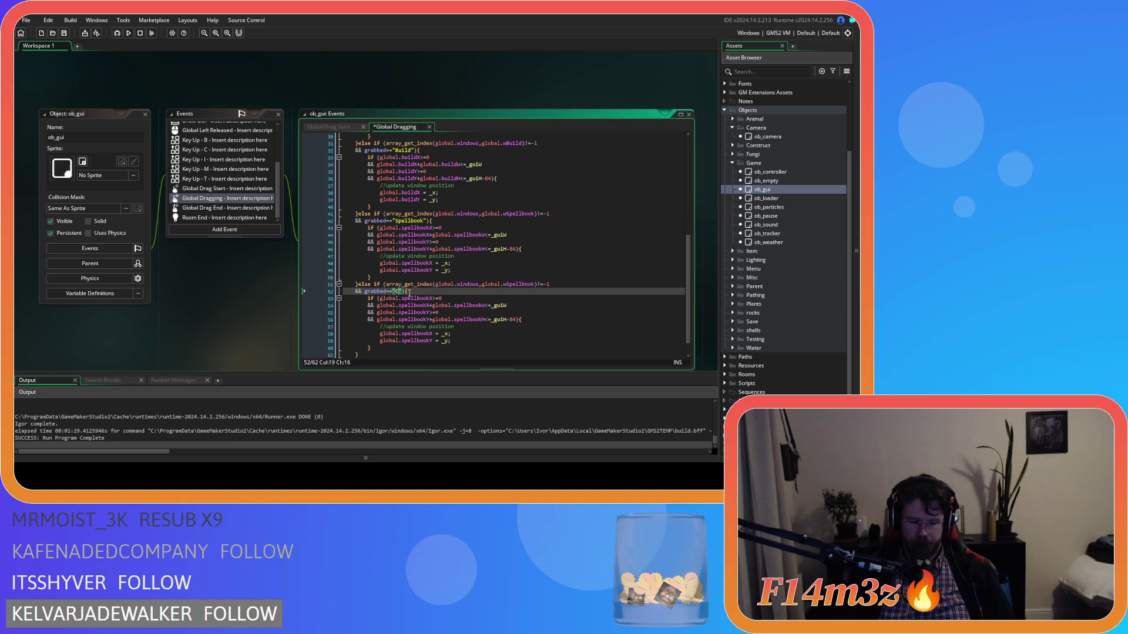
left_click(501, 299)
key("ctrl+s")
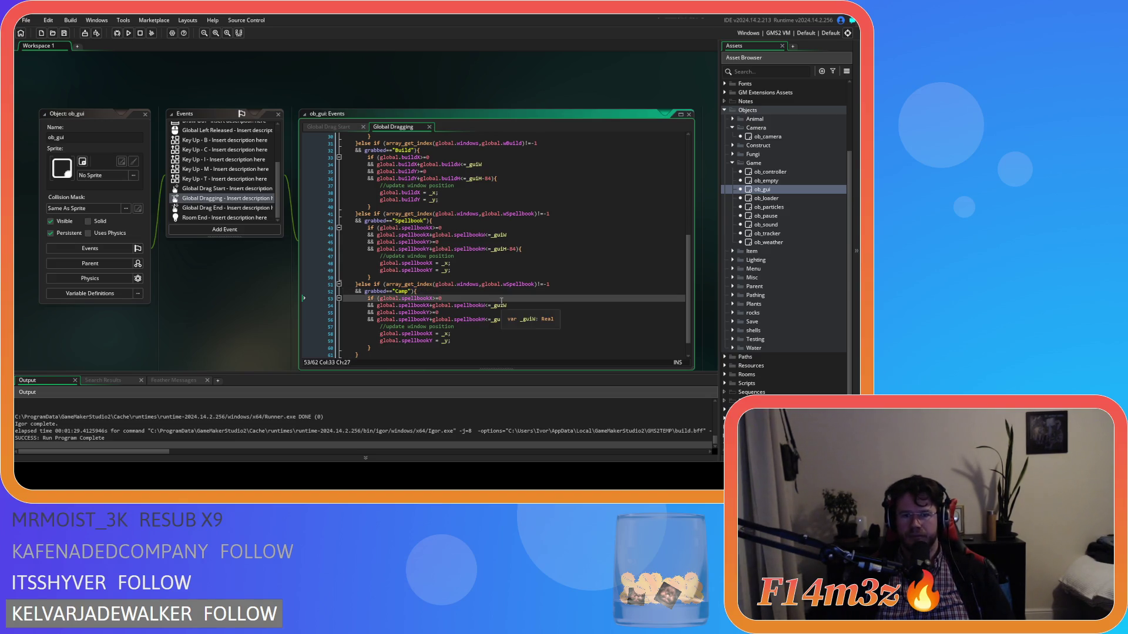
Step: Change the new branch's condition from wSpellbook to wCamp
left_click(569, 291)
left_click(570, 284)
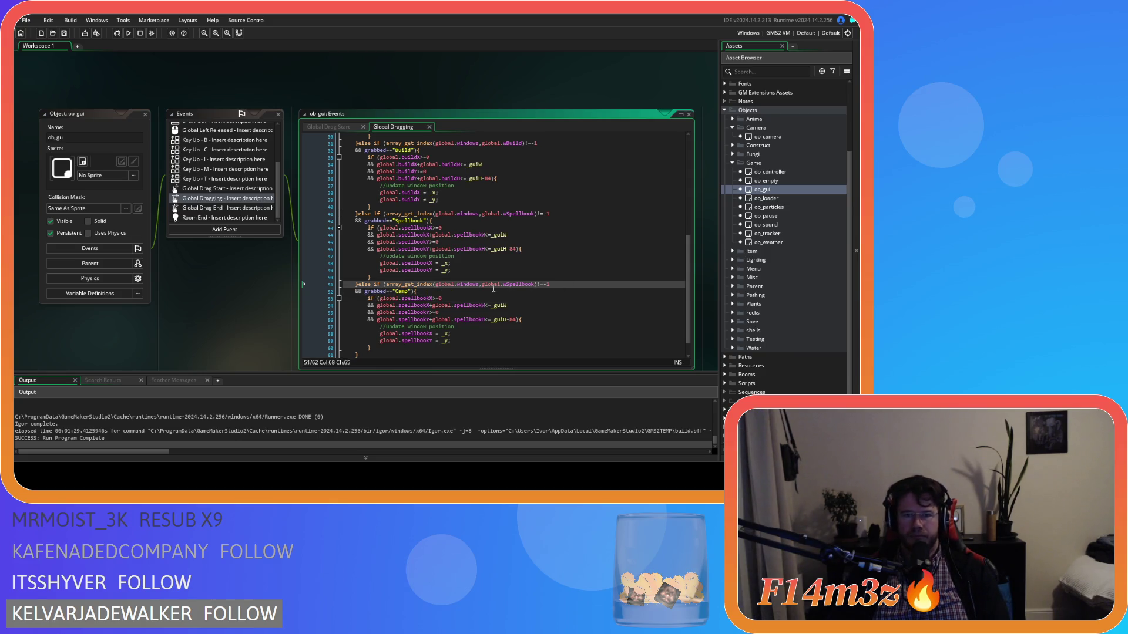
left_click_drag(504, 284, 536, 287)
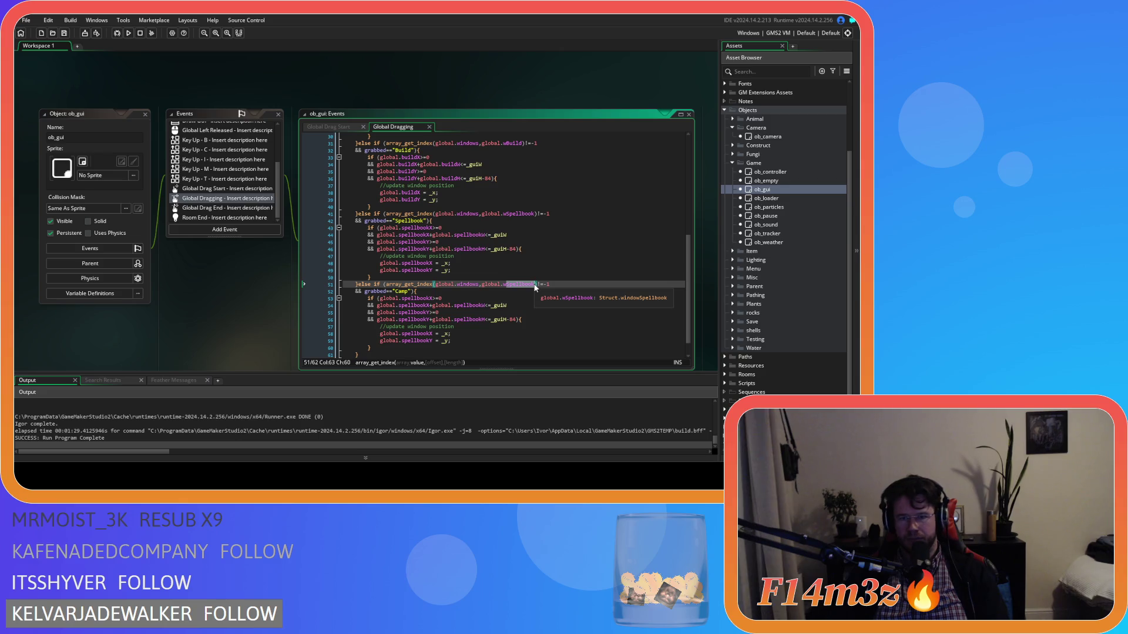
type("wCam")
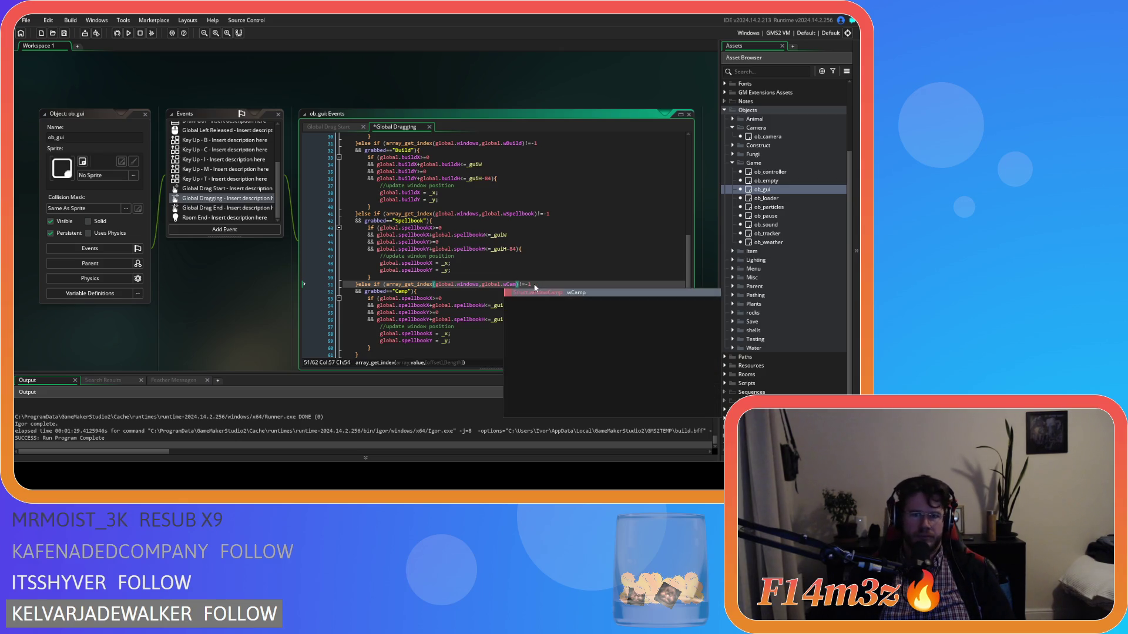
type("p")
mouse_move(506, 282)
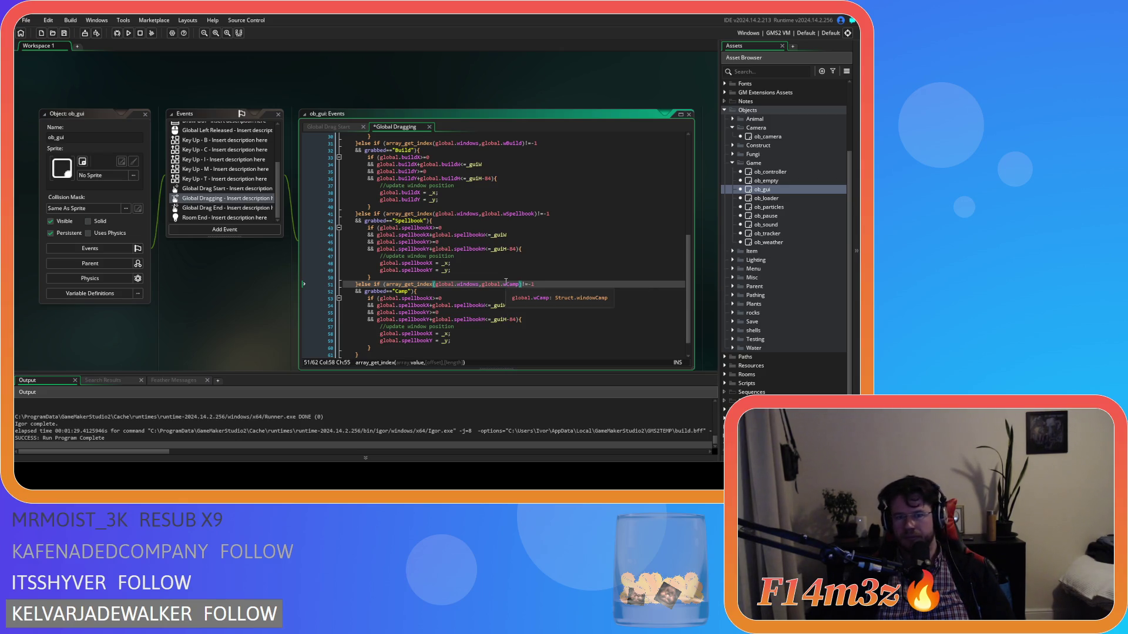
Step: Replace every spellbook reference in the new branch with camp and save the event
left_click_drag(431, 300, 402, 302)
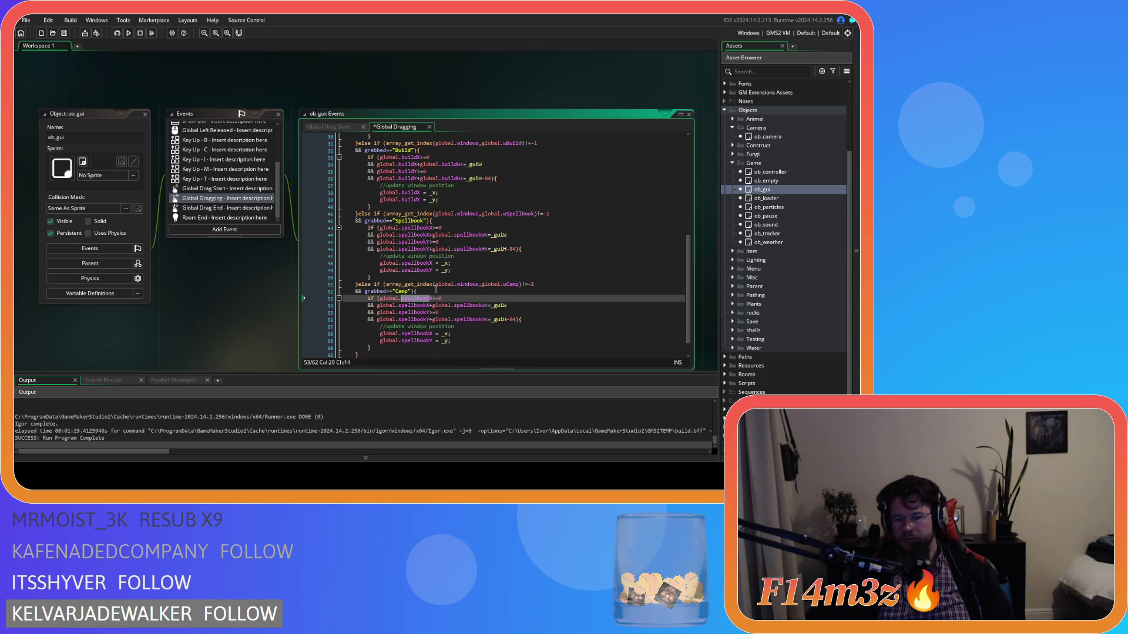
key("ctrl+f")
key("ctrl+h")
type("camp")
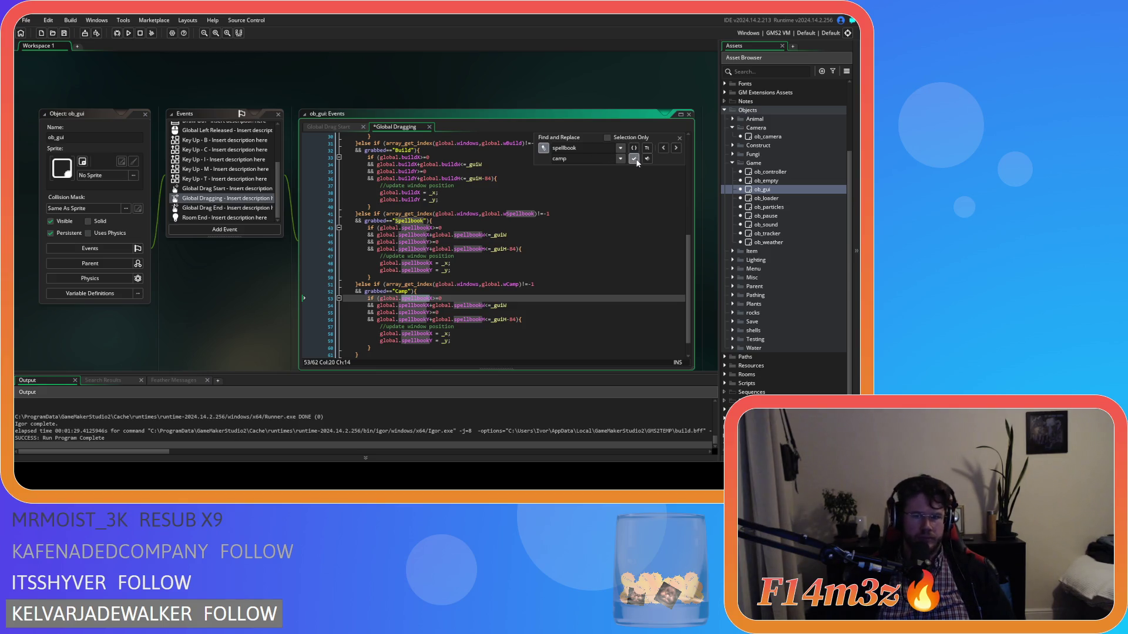
left_click(634, 158)
left_click(633, 159)
left_click(634, 159)
left_click(634, 159)
left_click(634, 159)
left_click(633, 159)
left_click(633, 159)
left_click(634, 158)
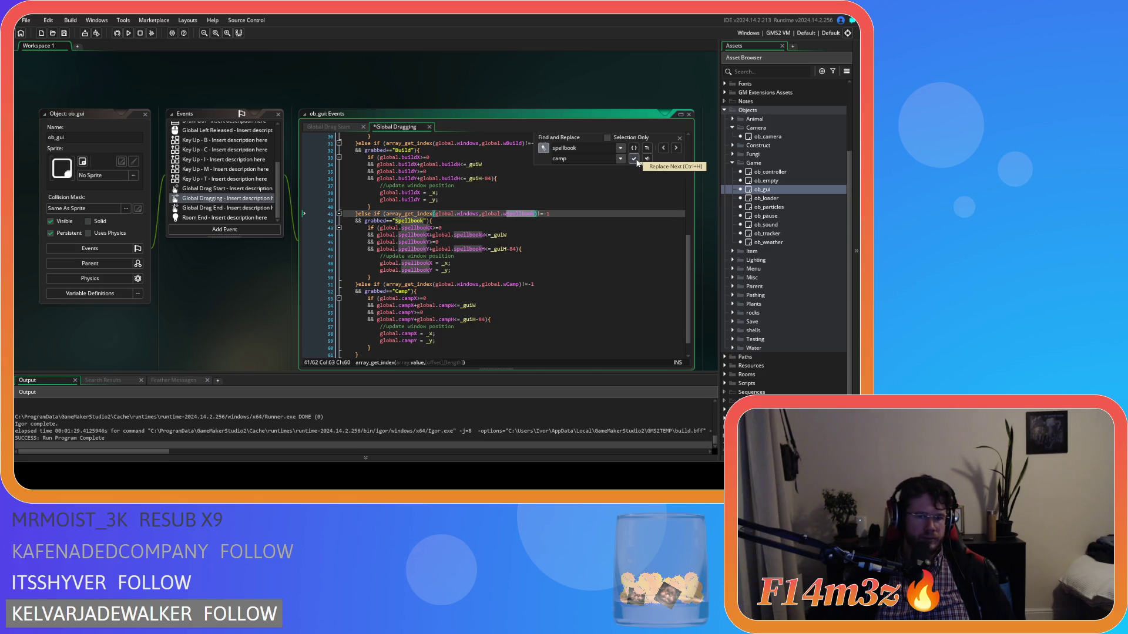
left_click(679, 138)
left_click(527, 291)
key("ctrl+s")
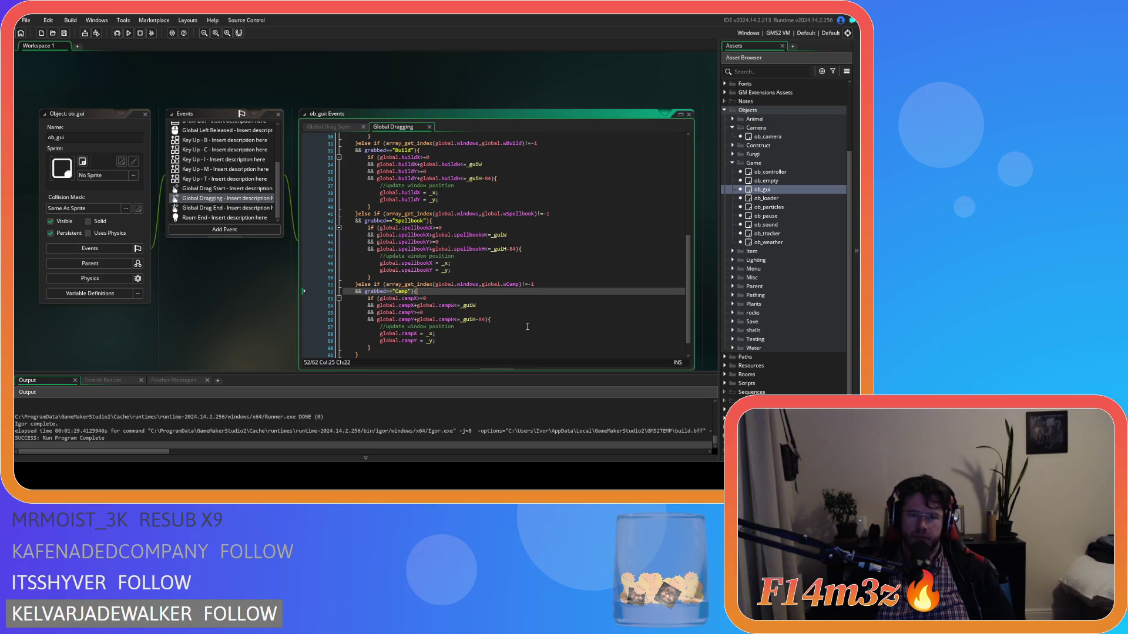
key("F5")
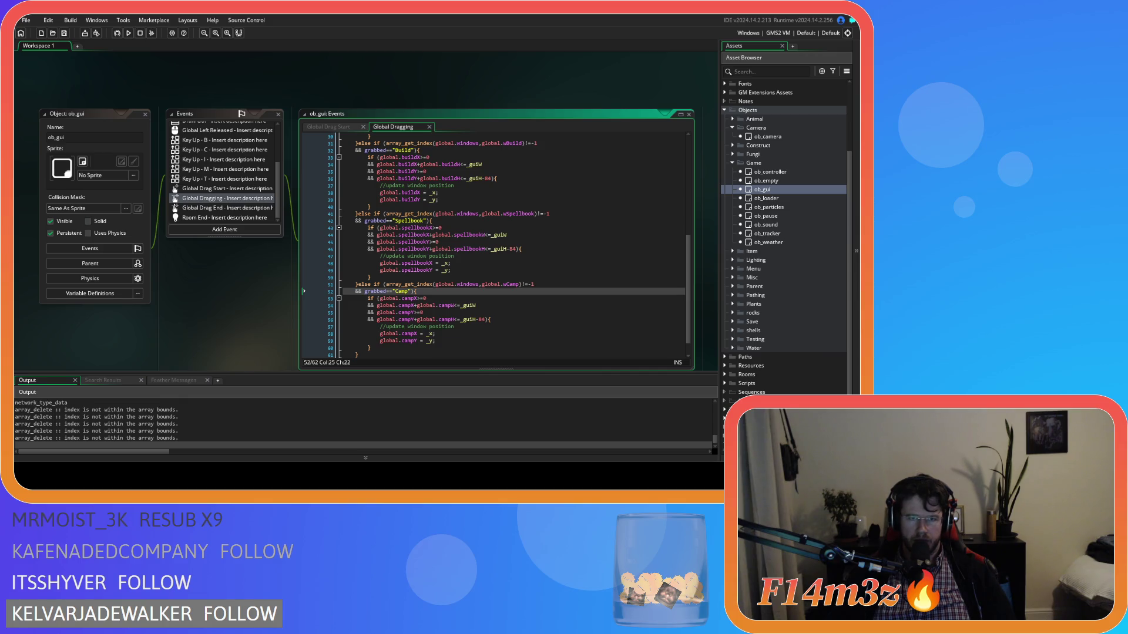
key("alt+Tab")
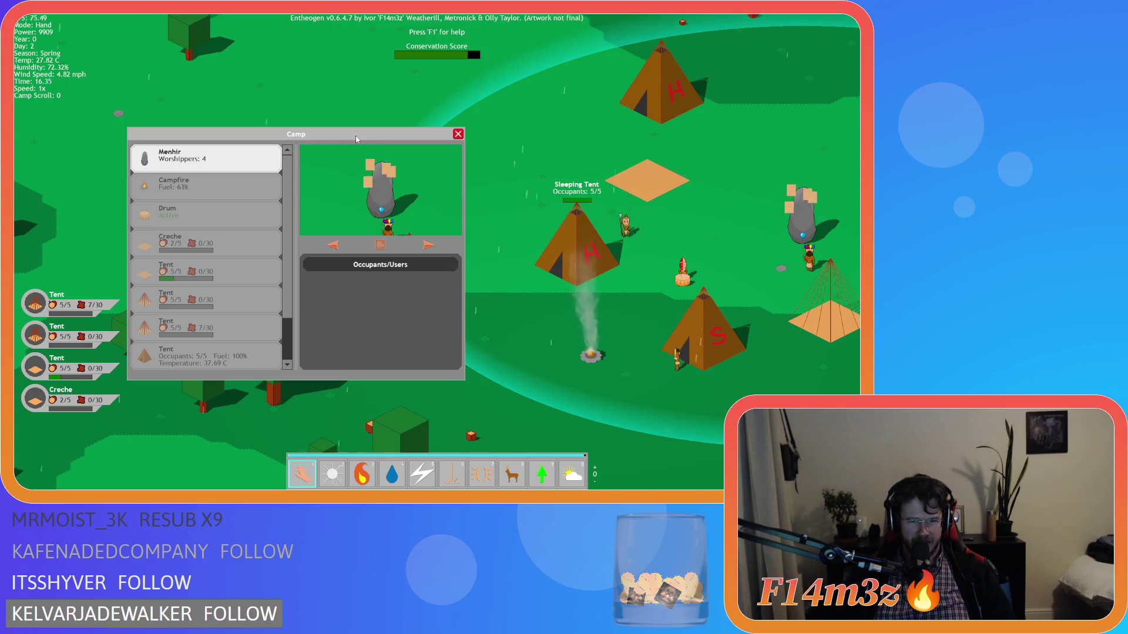
key("Escape")
key("Escape")
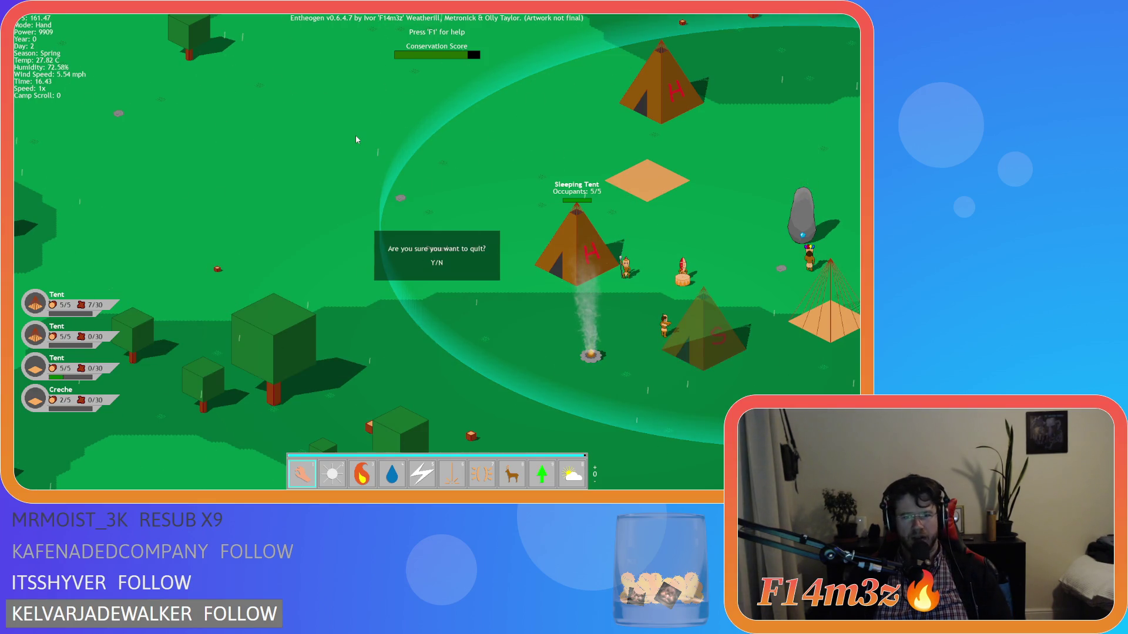
key("y")
left_click(461, 305)
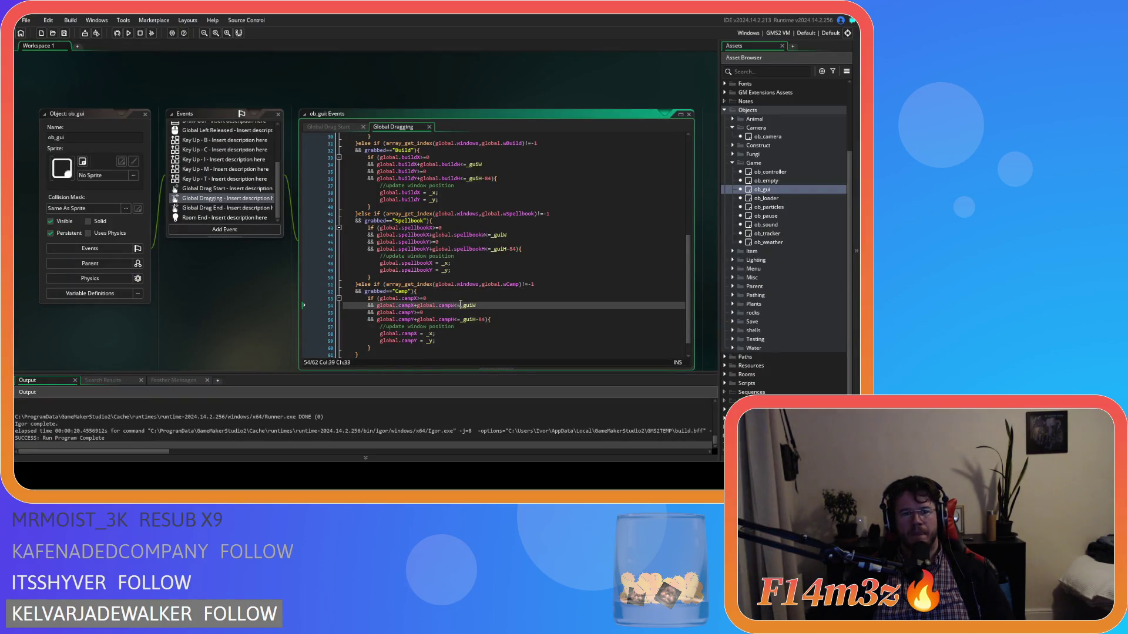
Step: Switch to the Global Drag Start code and review its Camp branch
left_click_drag(509, 284, 555, 285)
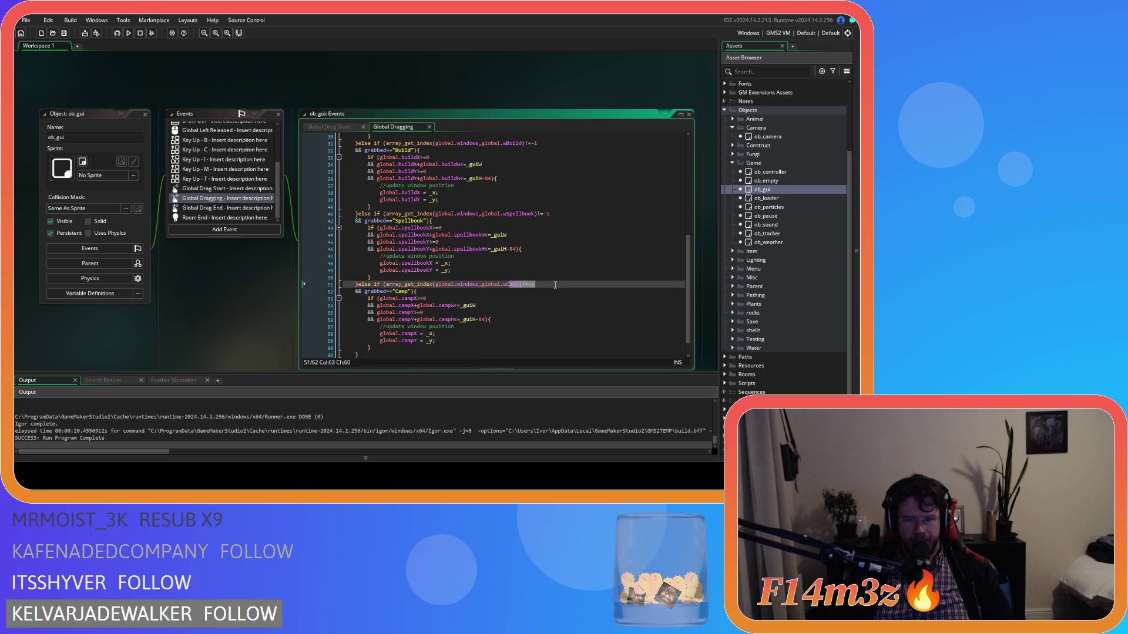
left_click(330, 127)
left_click(456, 300)
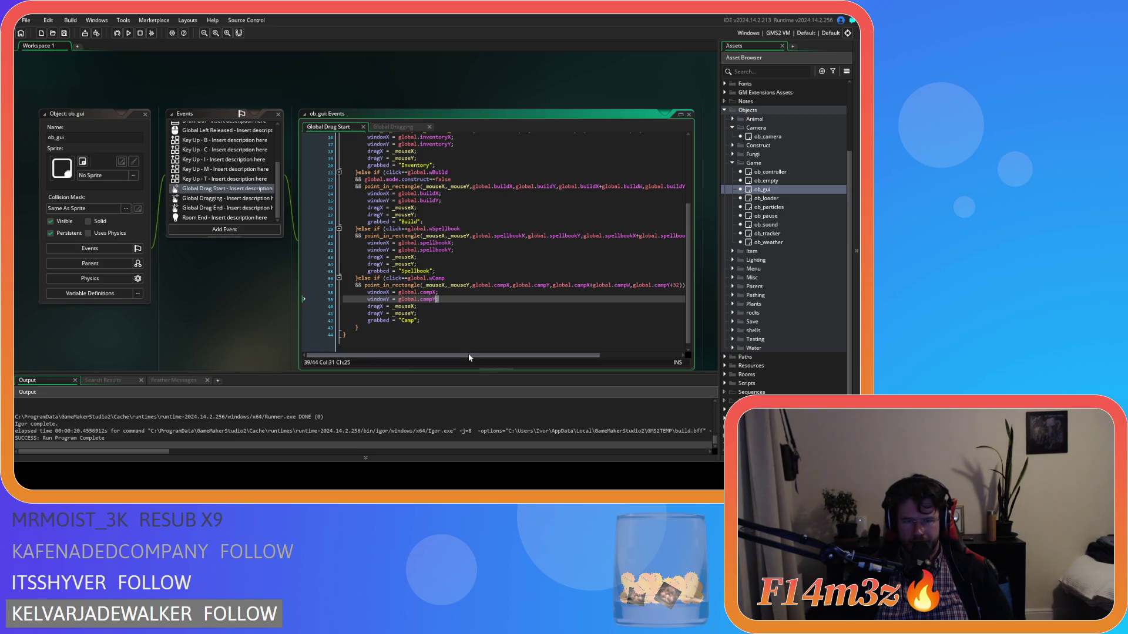
left_click_drag(468, 355, 473, 360)
scroll(477, 323, "down", 1)
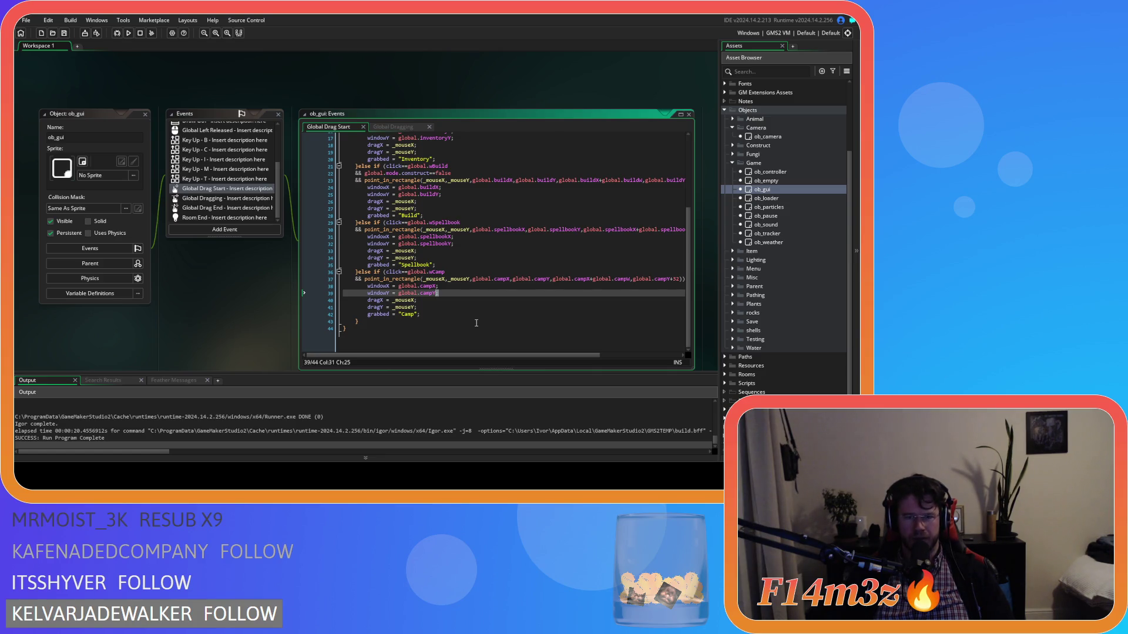
left_click(393, 272)
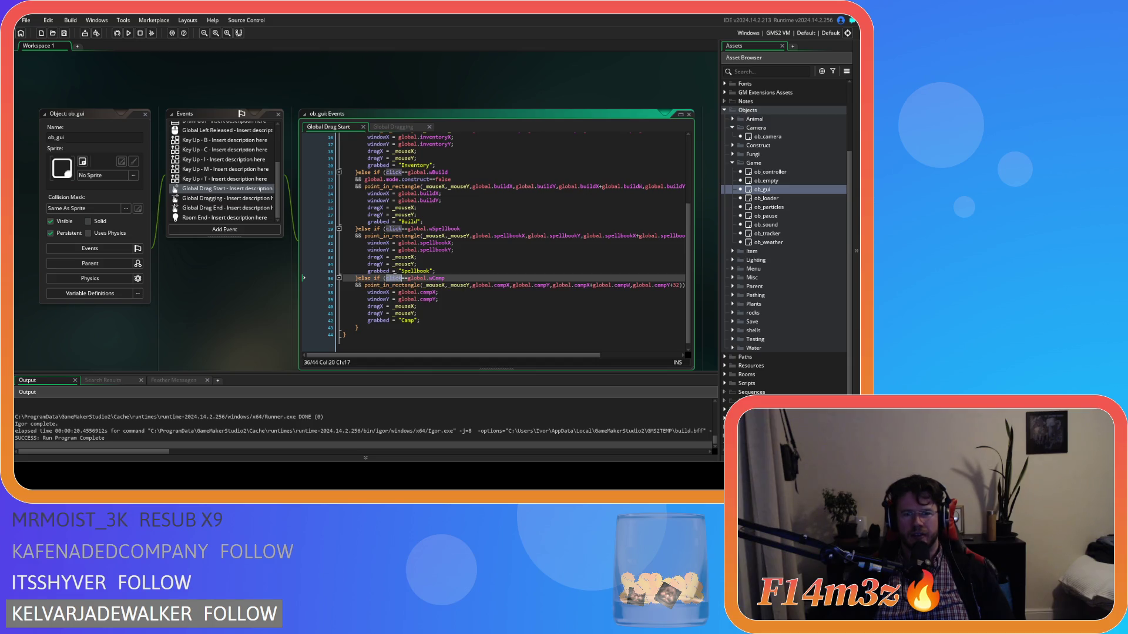
scroll(450, 296, "up", 5)
scroll(450, 296, "up", 1)
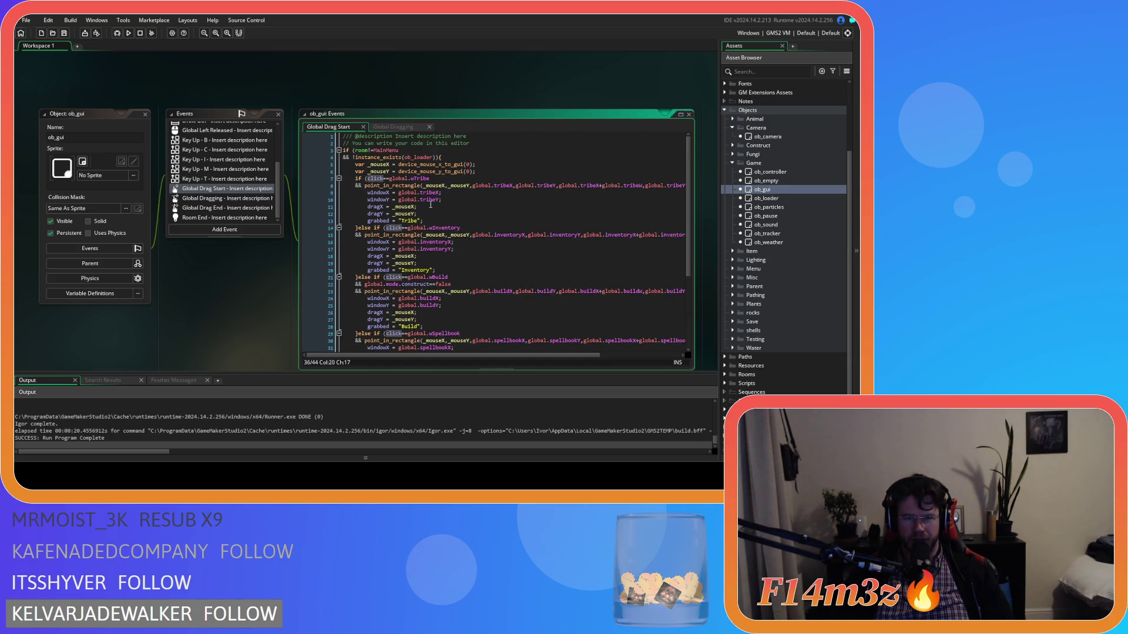
scroll(483, 214, "down", 5)
left_click(481, 304)
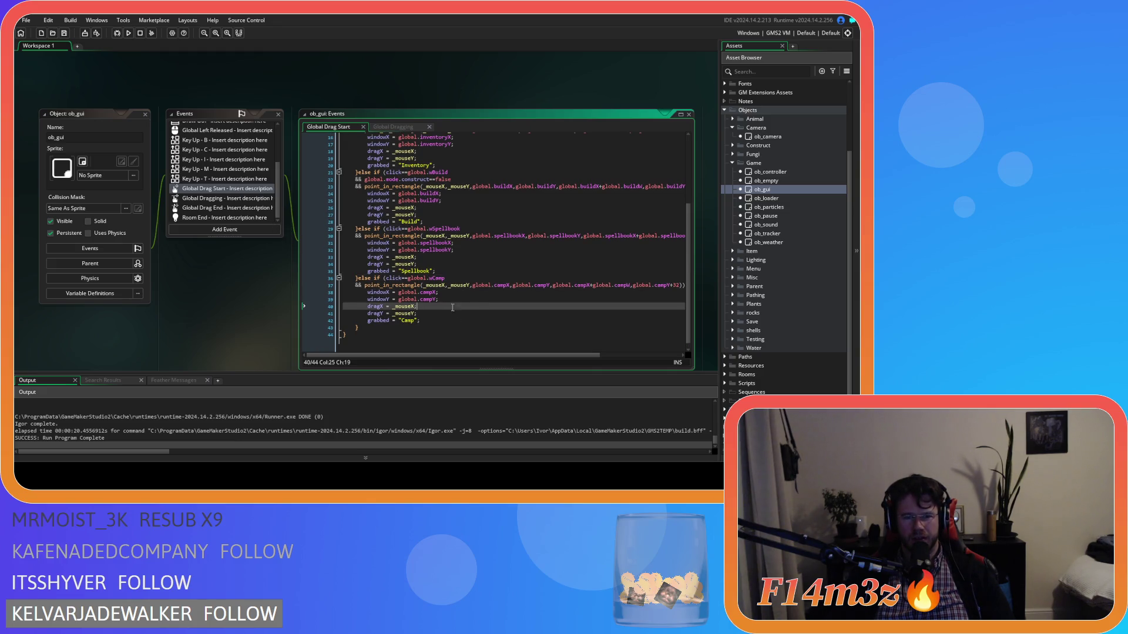
scroll(226, 213, "up", 3)
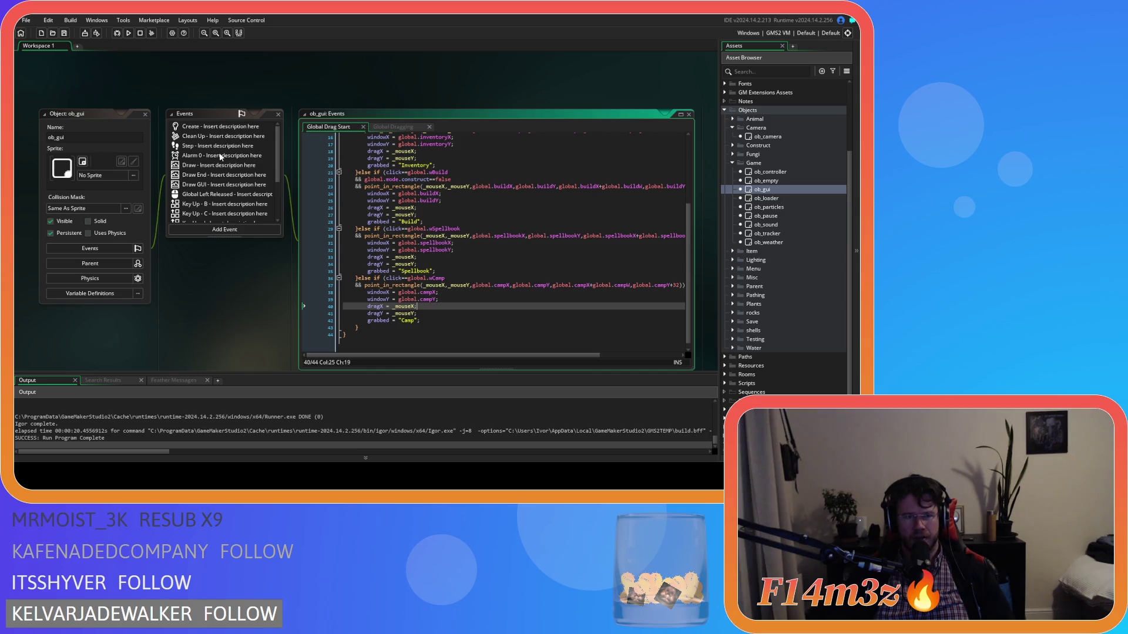
Step: Inspect the Global Left Released event code, then close it
left_click(222, 195)
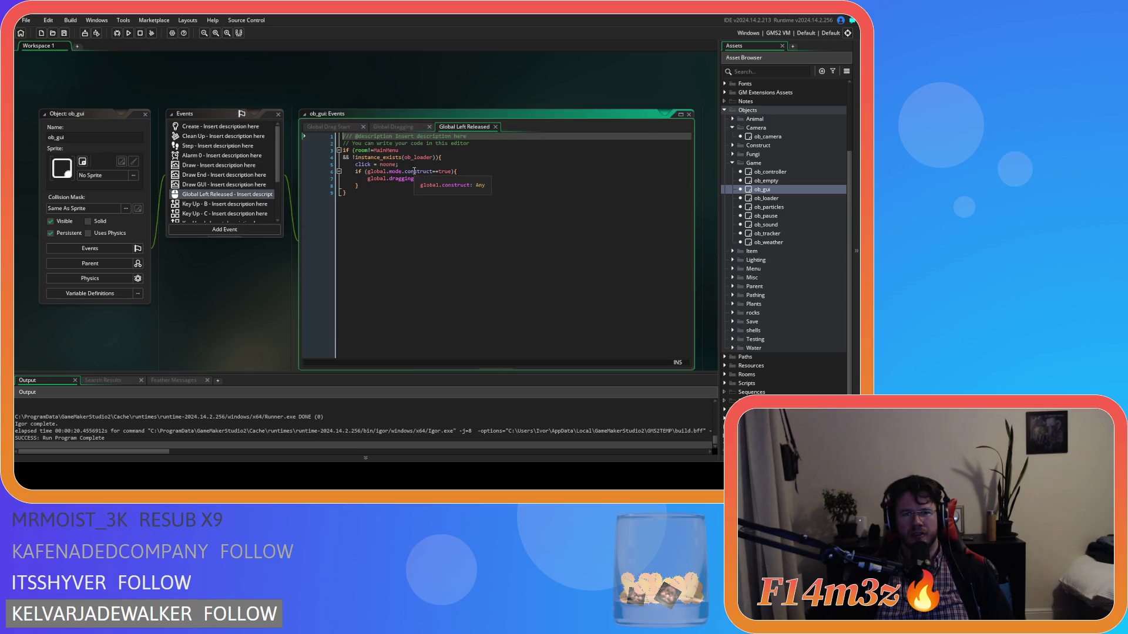
type("Disabled = false;")
left_click(463, 193)
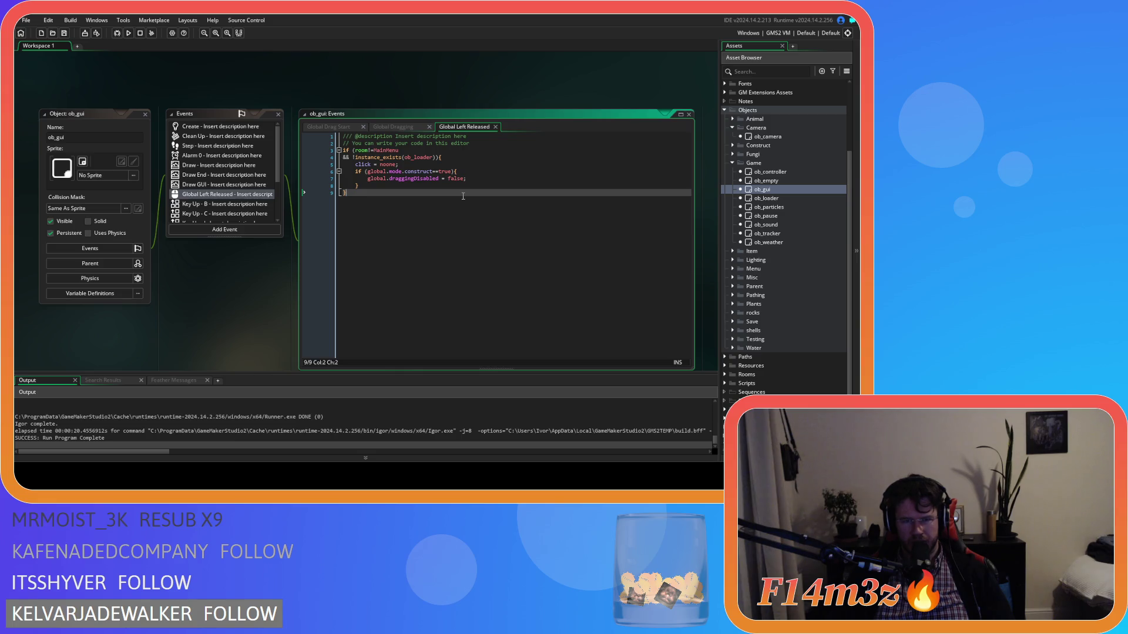
middle_click(491, 129)
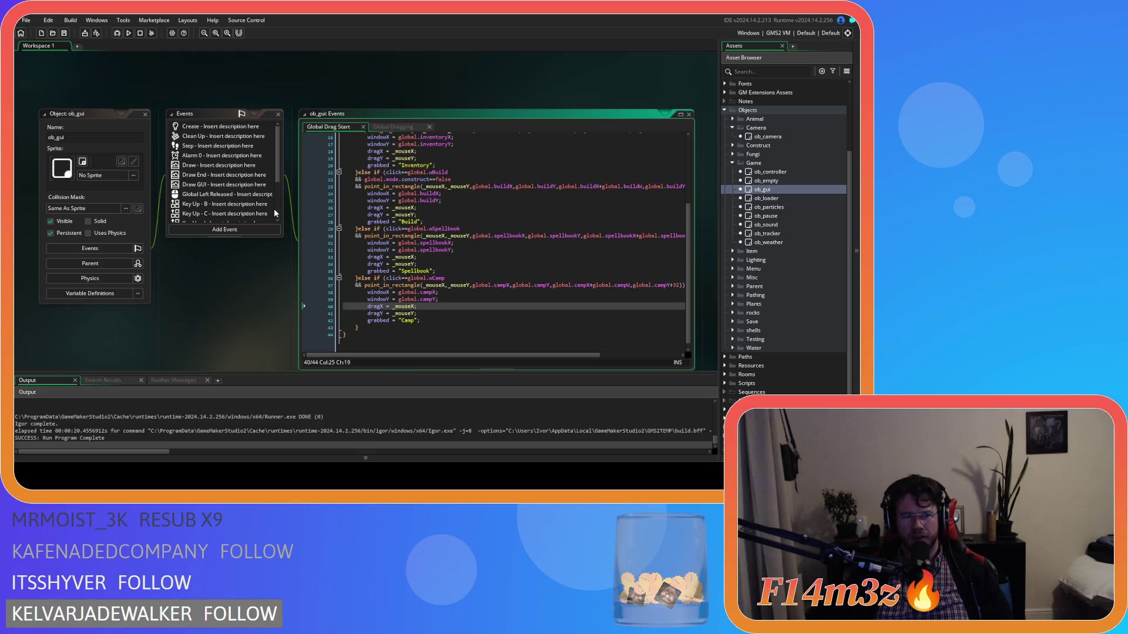
left_click(219, 148)
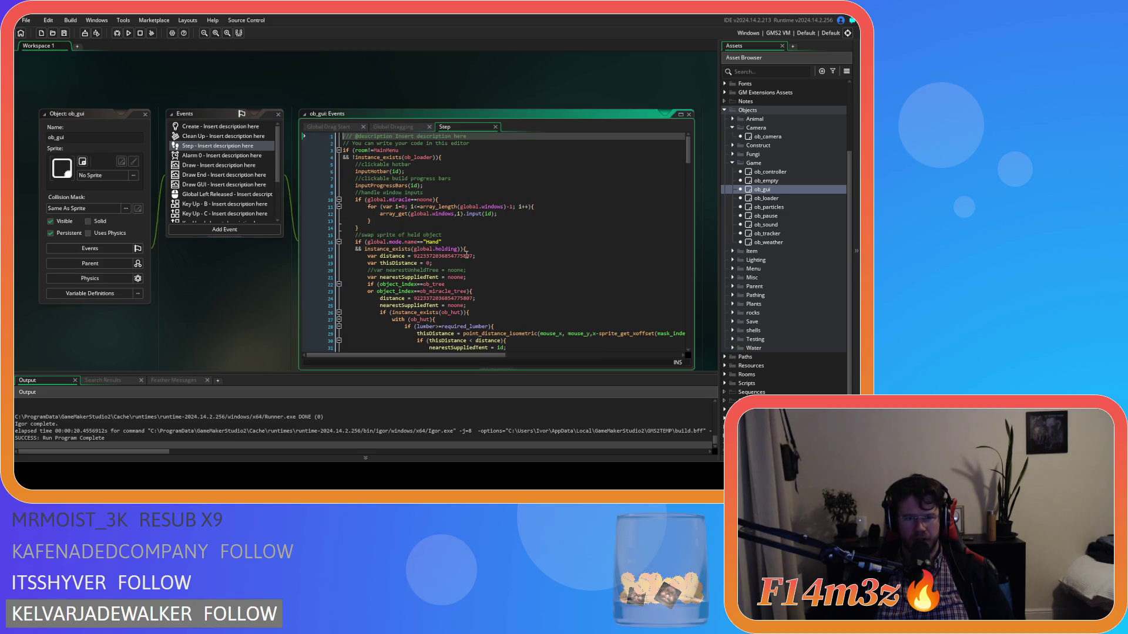
mouse_move(690, 175)
left_mouse_down()
mouse_move(692, 276)
mouse_move(691, 147)
left_mouse_up()
scroll(216, 198, "down", 3)
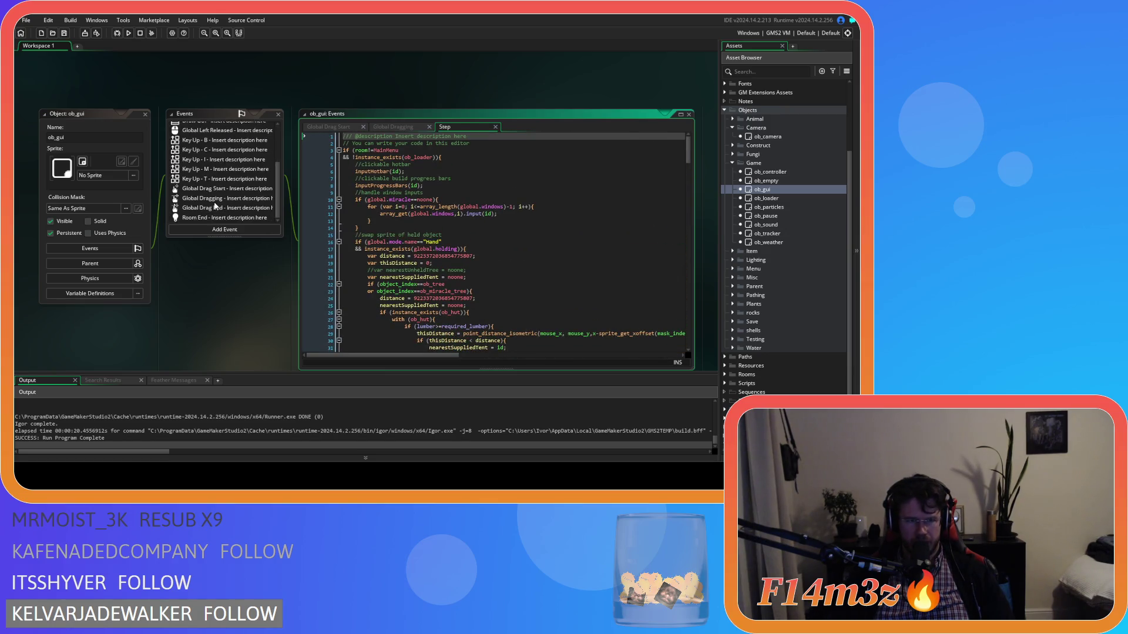
double_click(224, 188)
left_click(440, 228)
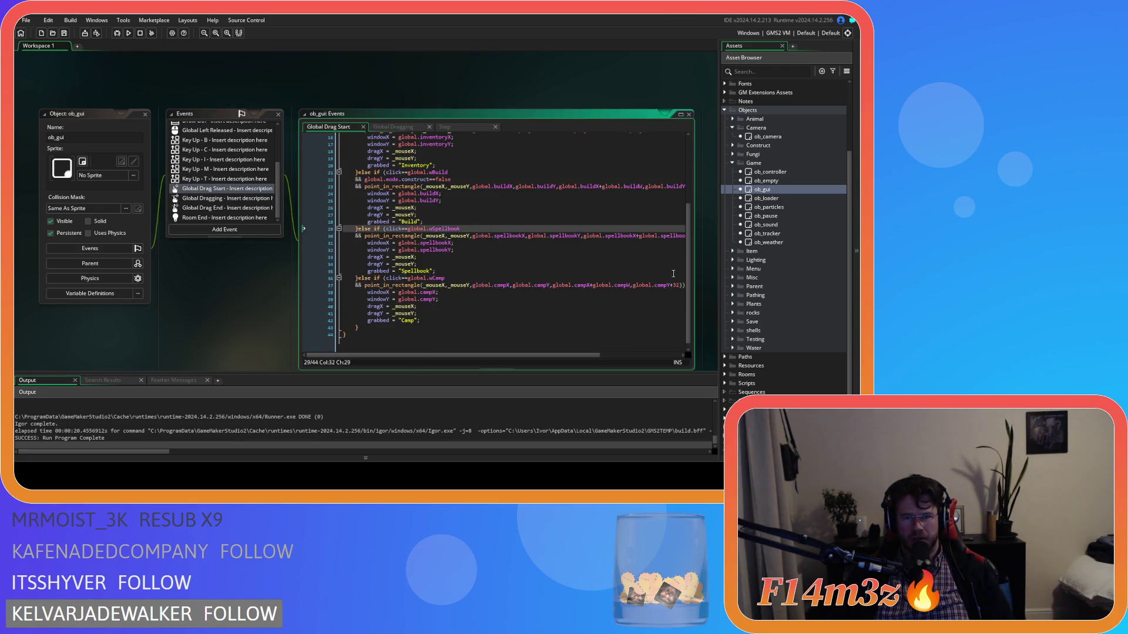
left_click_drag(686, 268, 685, 272)
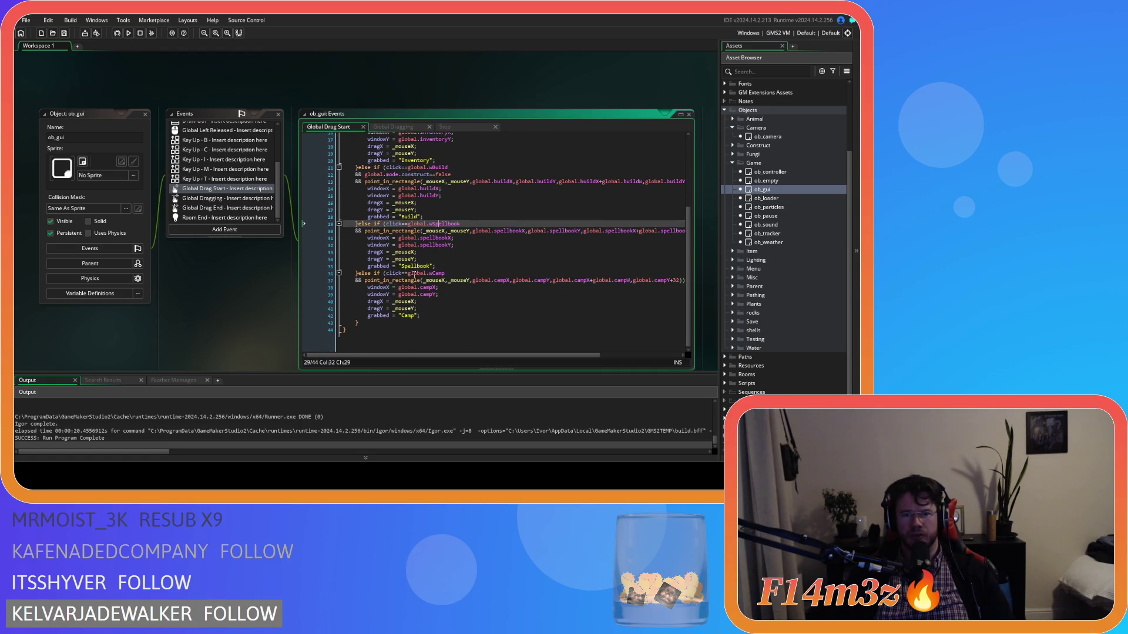
left_click(464, 280)
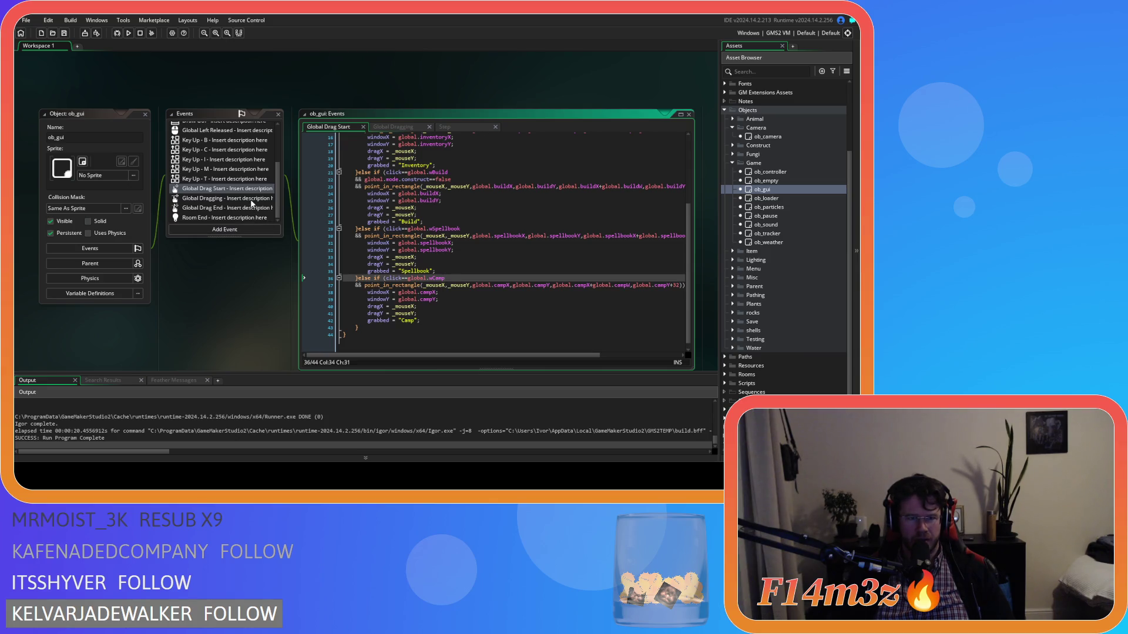
scroll(225, 212, "up", 3)
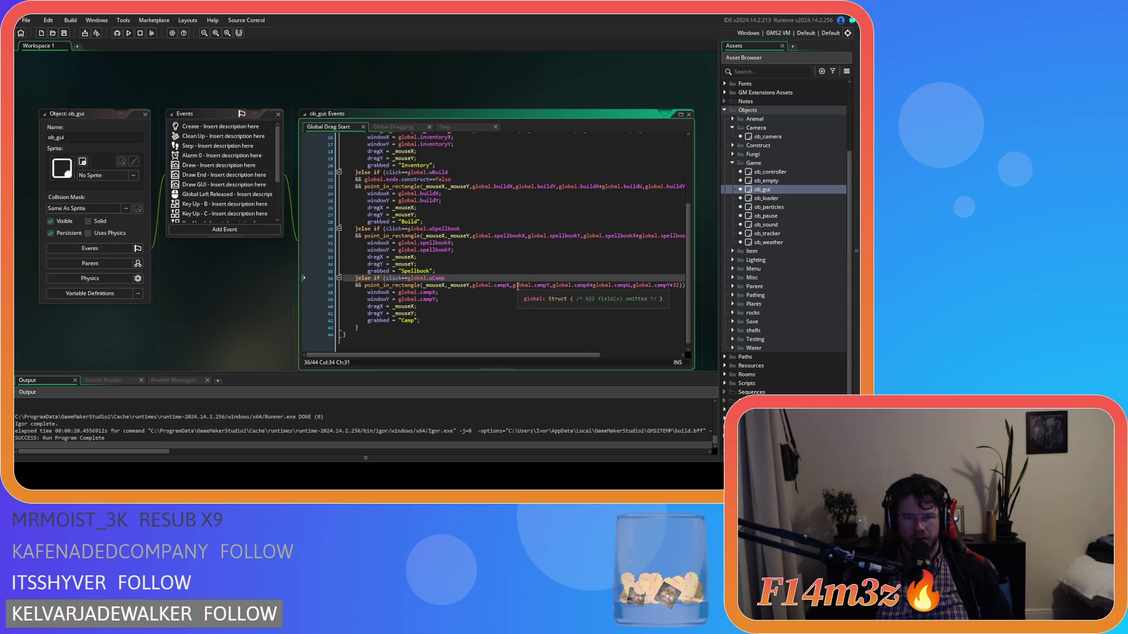
scroll(517, 286, "up", 5)
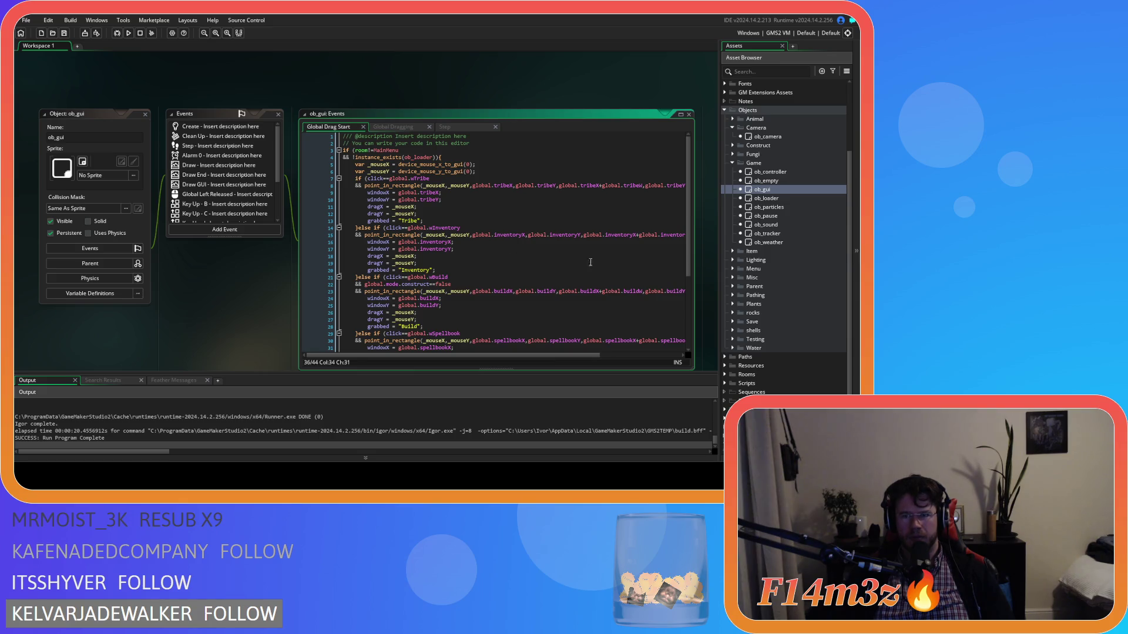
scroll(792, 287, "down", 1)
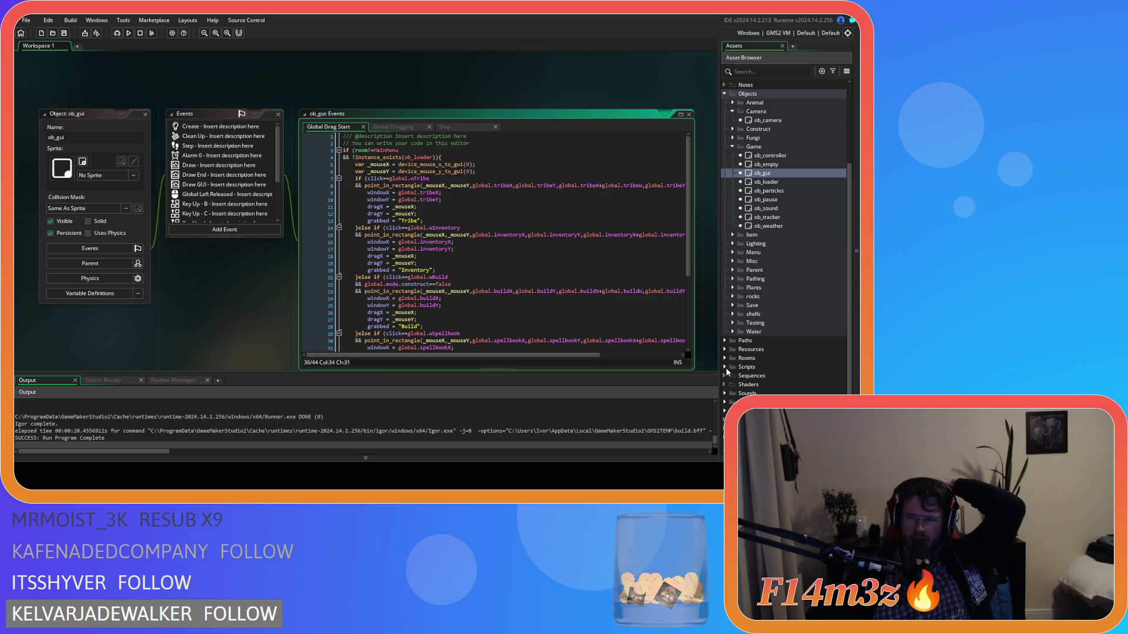
Step: Open the sc_windowCamp script from Scripts > GUI > Camp
left_click(725, 368)
scroll(727, 372, "down", 3)
scroll(727, 372, "down", 3)
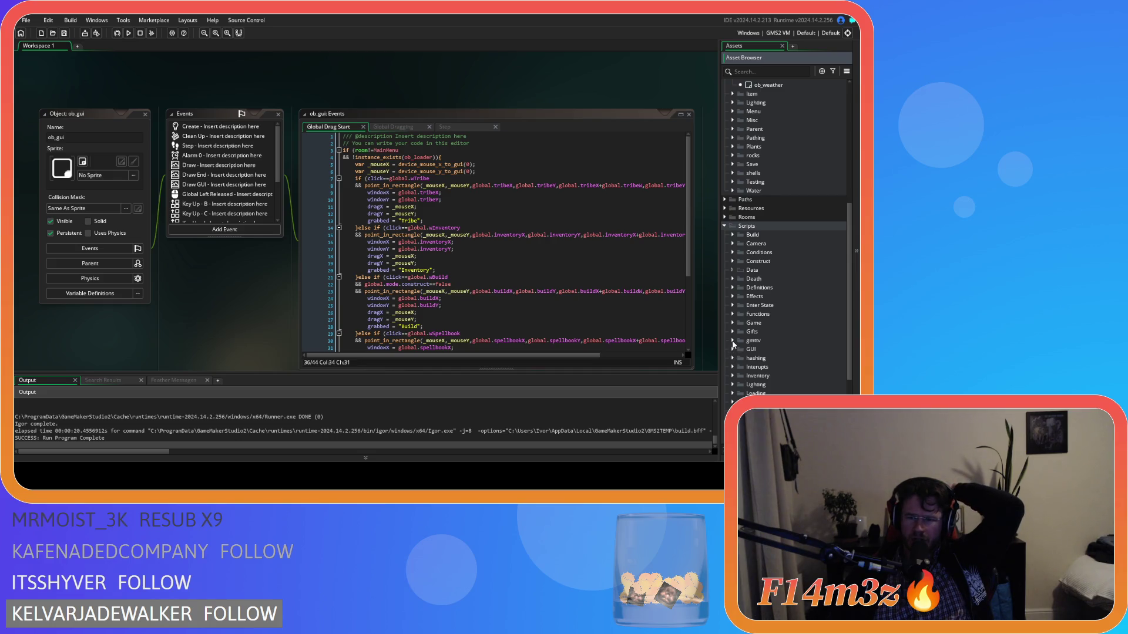
left_click(732, 349)
scroll(737, 329, "down", 3)
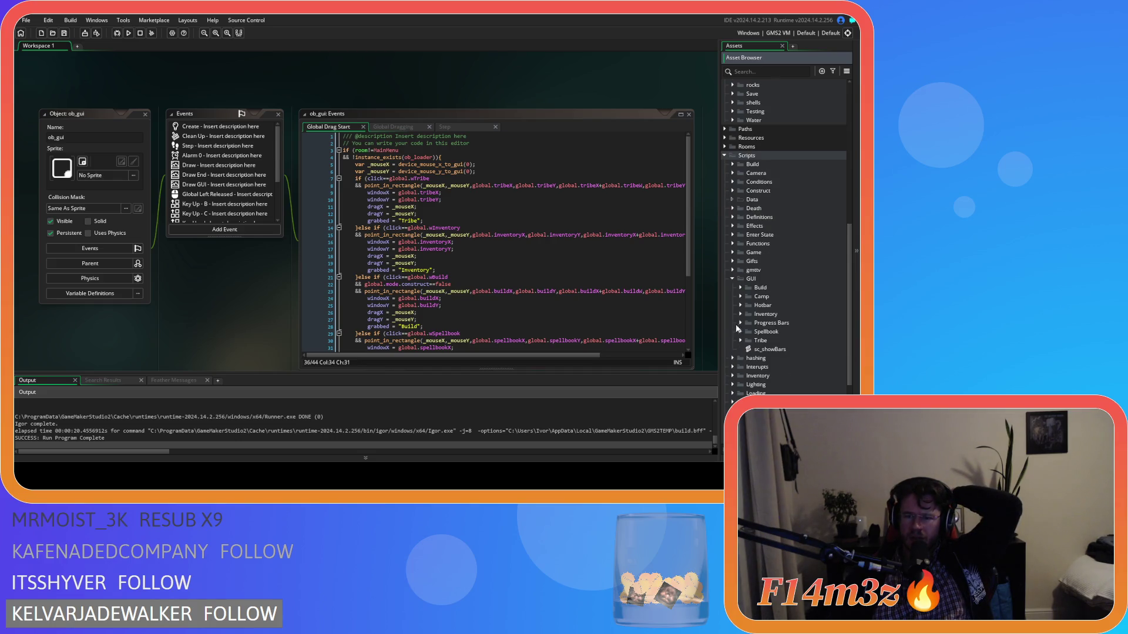
left_click(741, 297)
double_click(782, 313)
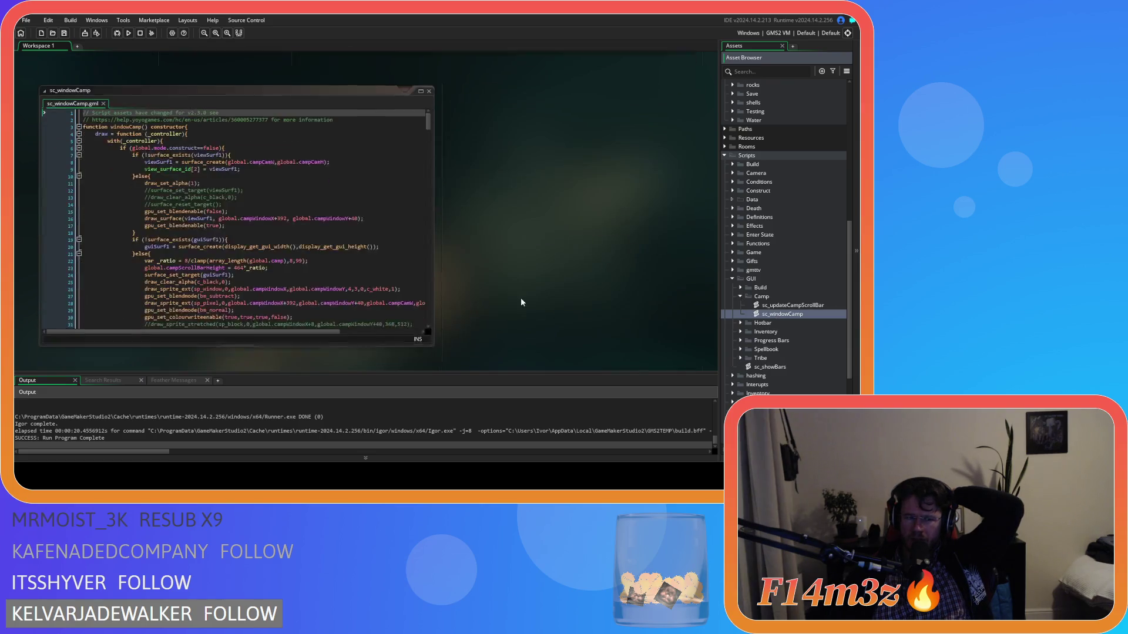
Step: Insert a blank line after the click check on line 239
mouse_move(428, 108)
left_mouse_down()
mouse_move(441, 248)
mouse_move(438, 234)
left_mouse_up()
left_click(173, 142)
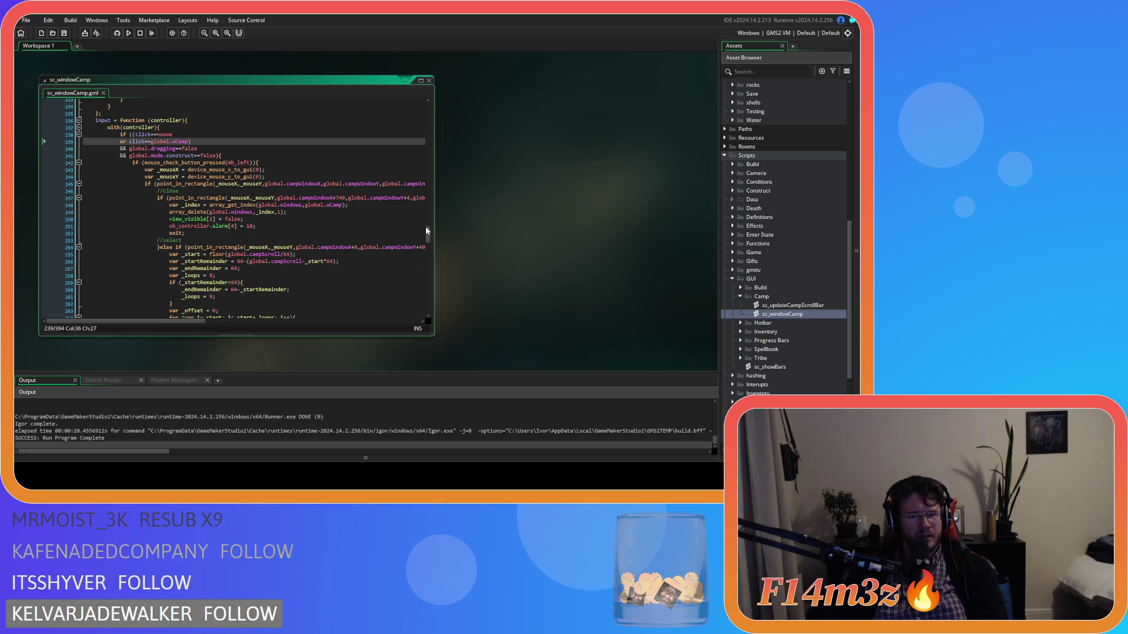
key("Return")
mouse_move(431, 238)
left_mouse_down()
mouse_move(439, 309)
mouse_move(431, 107)
left_mouse_up()
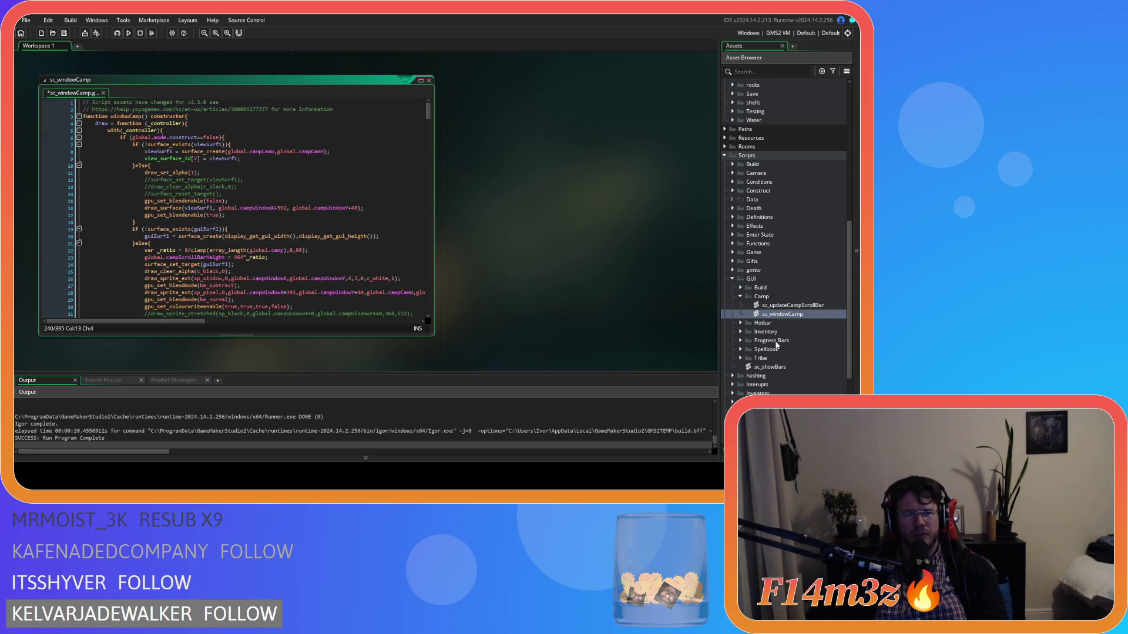
Step: Open sc_windowInventory from the GUI > Inventory scripts folder
left_click(792, 365)
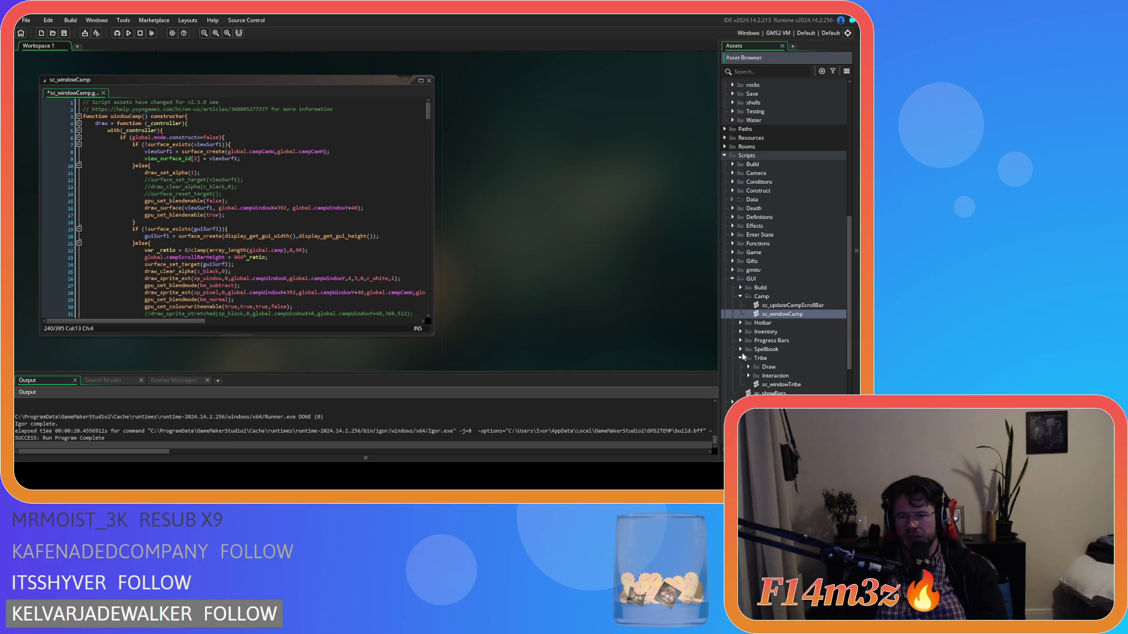
left_click(741, 332)
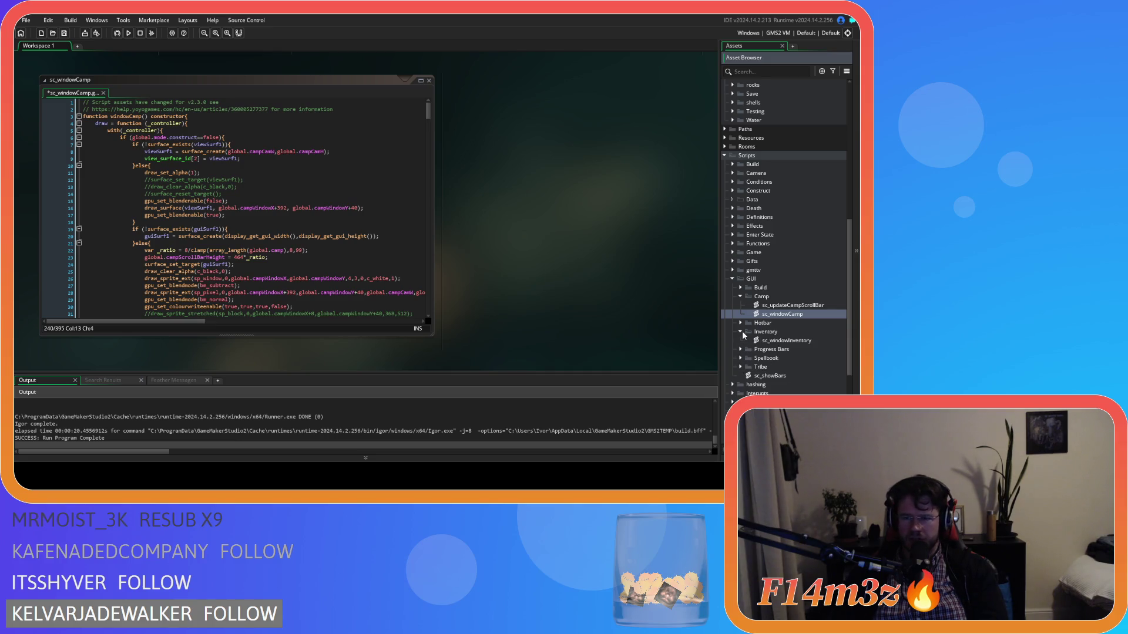
double_click(786, 341)
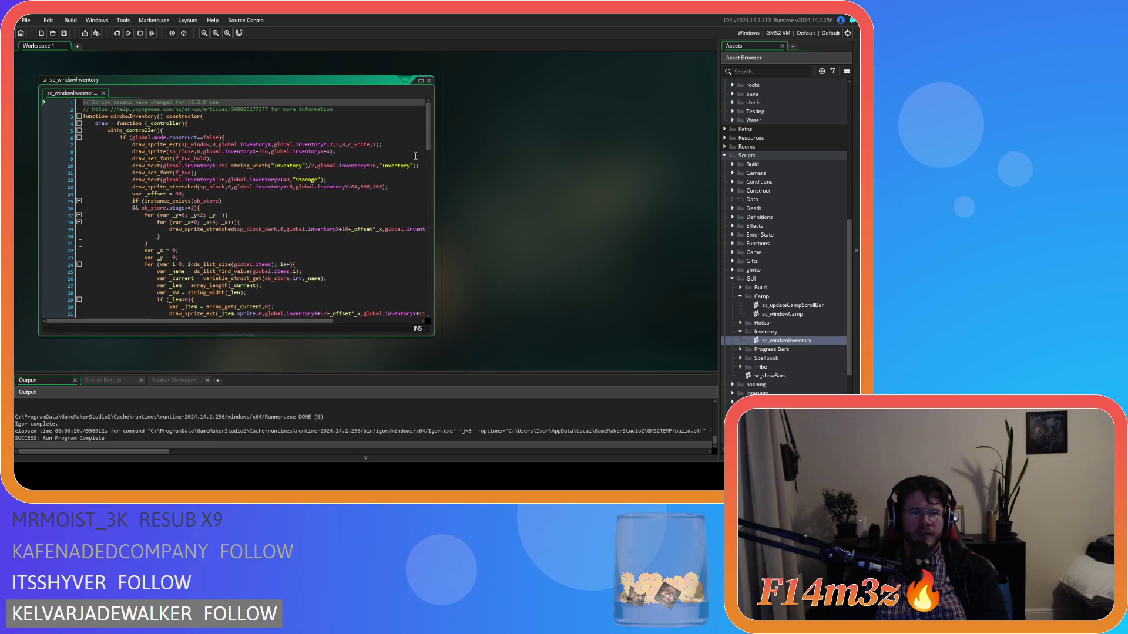
Step: Select the wInventory click check on line 98, then review sc_windowCamp's input code
left_click_drag(429, 134, 431, 269)
left_click_drag(236, 193, 157, 196)
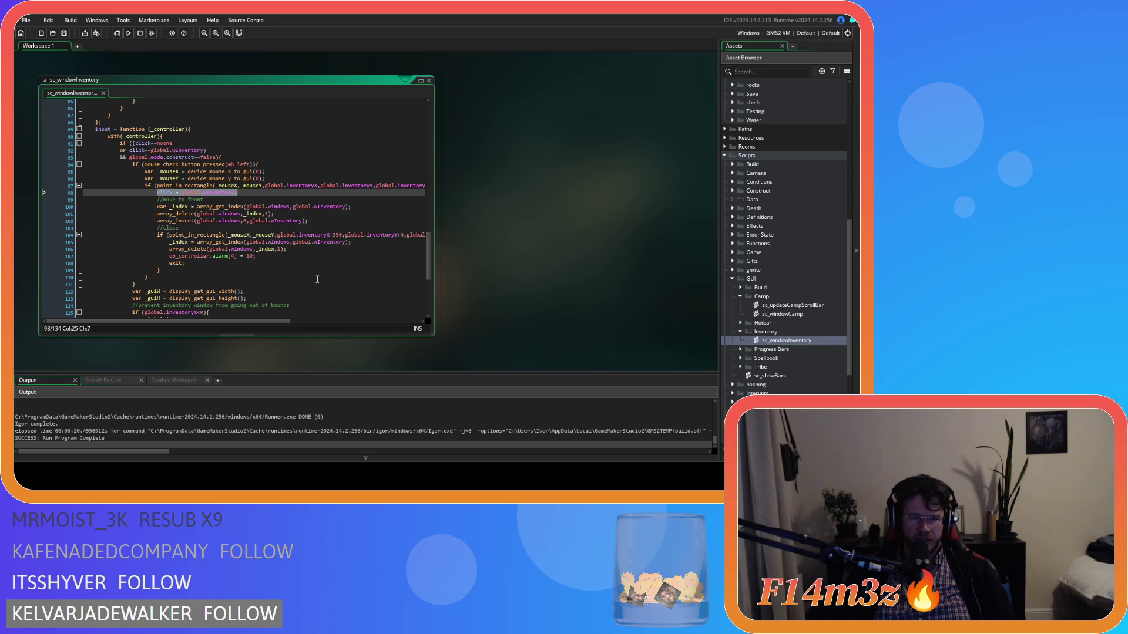
double_click(764, 313)
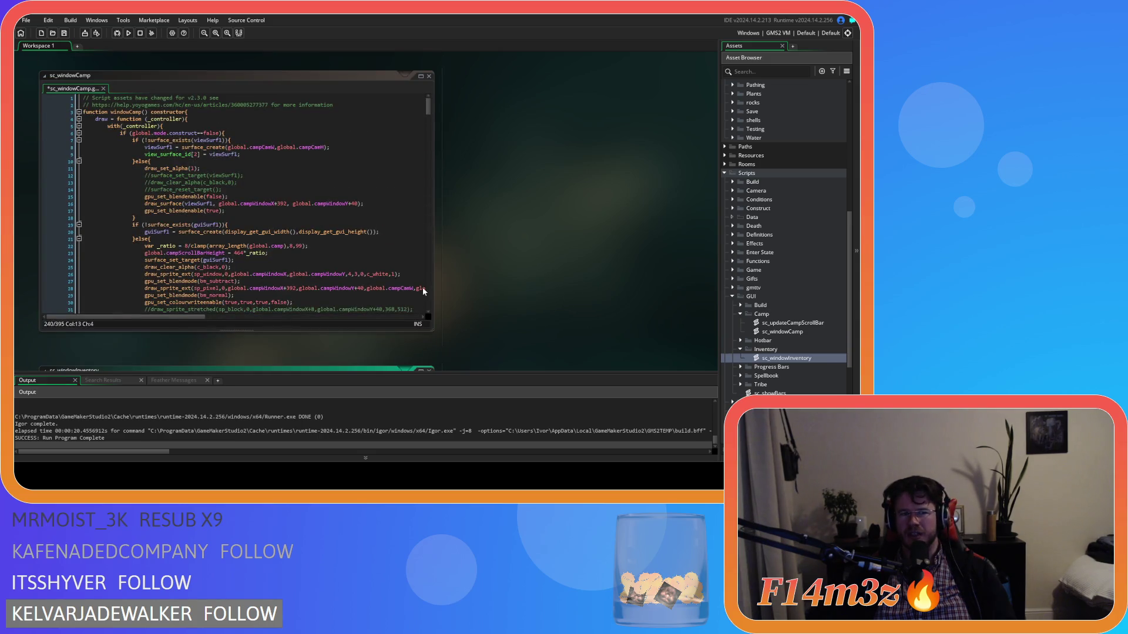
left_click_drag(427, 107, 440, 231)
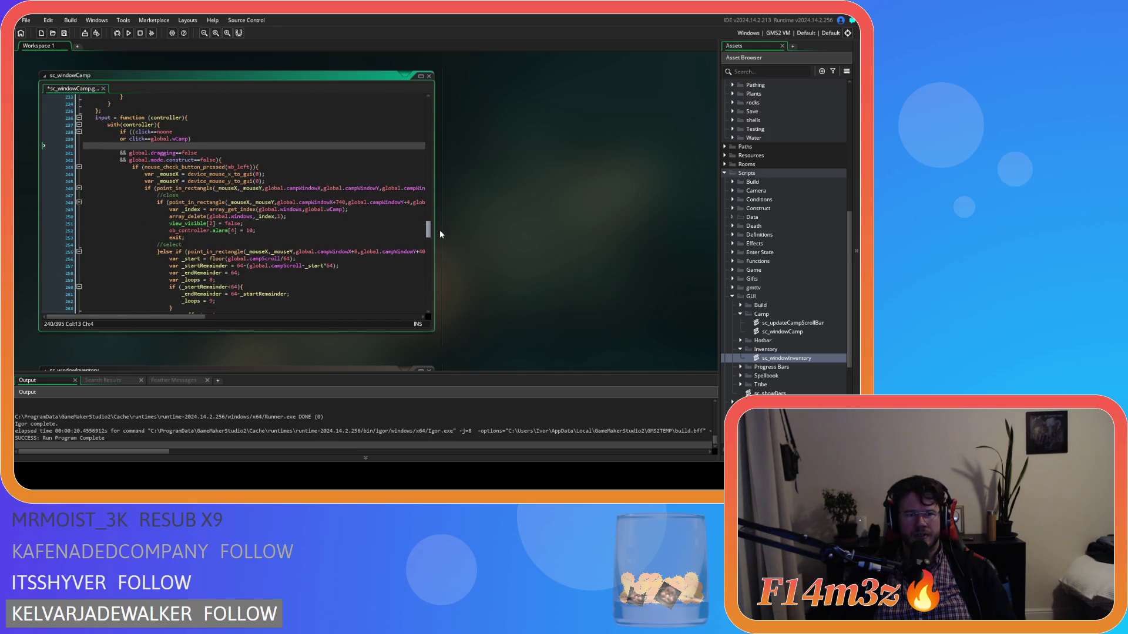
scroll(439, 230, "down", 3)
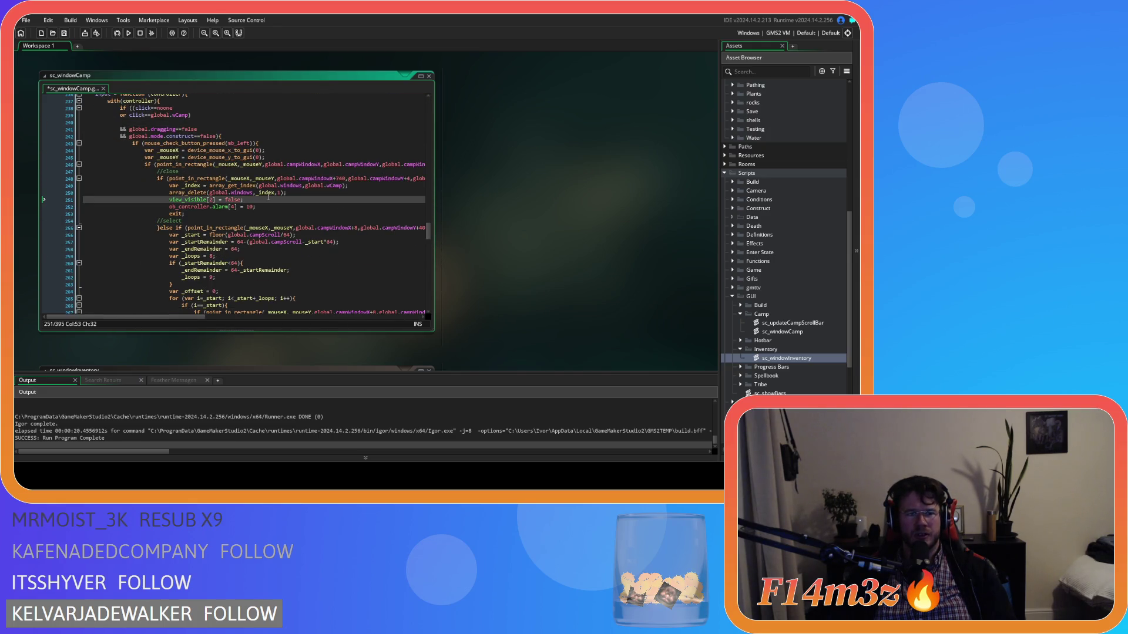
left_click(294, 164)
left_click(221, 151)
scroll(306, 243, "down", 7)
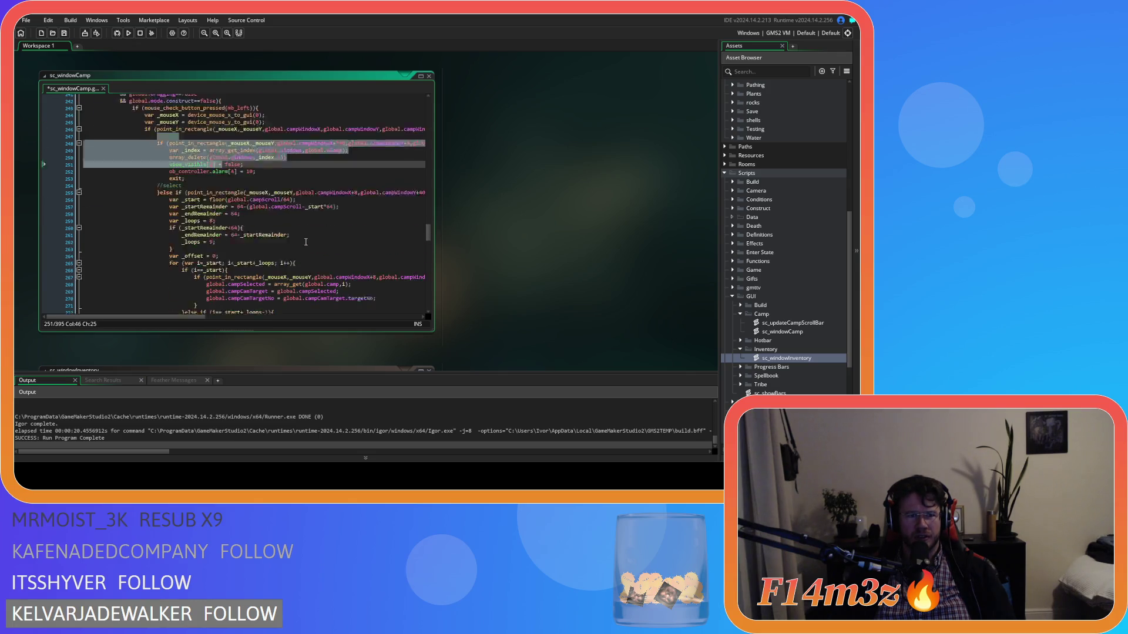
scroll(306, 242, "down", 5)
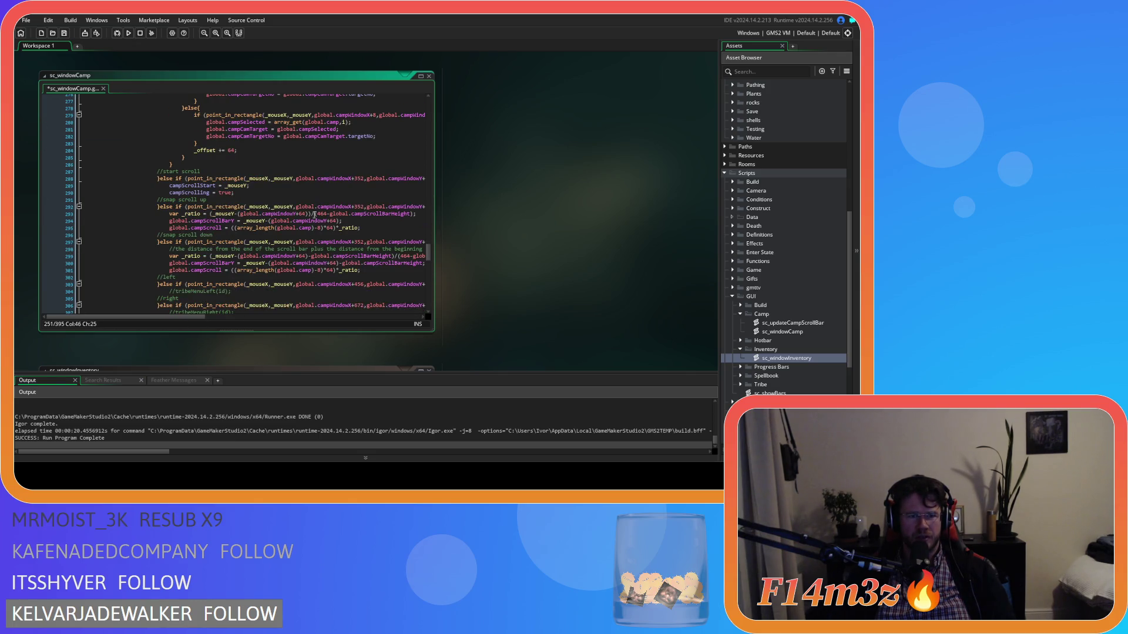
scroll(337, 351, "down", 5)
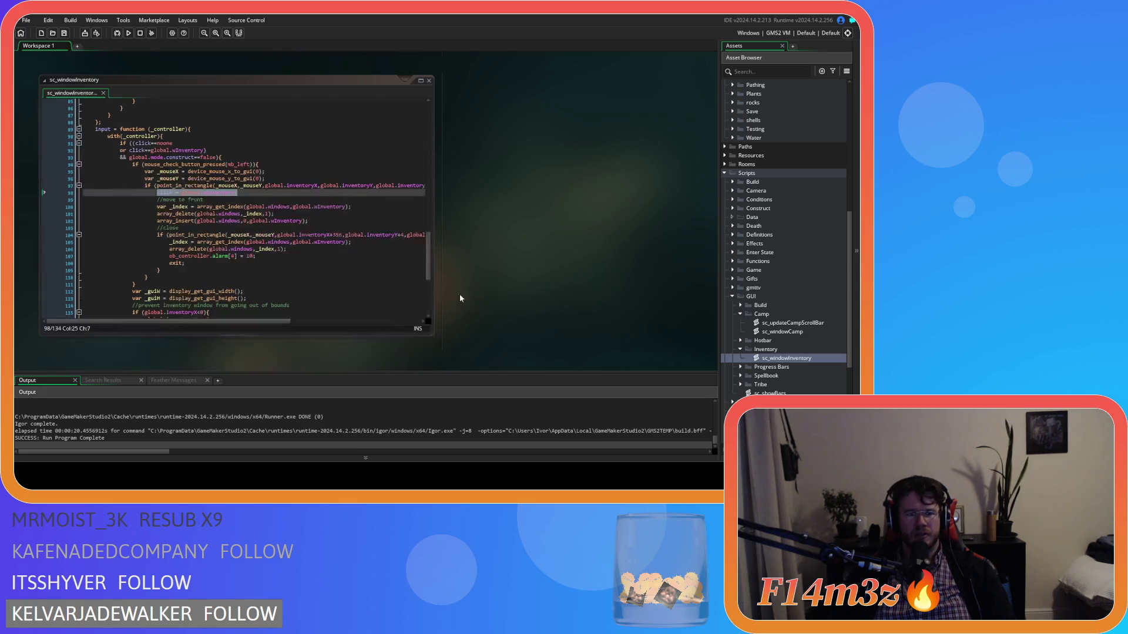
Step: Copy the inventory move-to-front block (lines 98–102) and place the caret on sc_windowCamp line 287
left_click(213, 228)
mouse_move(321, 221)
left_mouse_down()
mouse_move(159, 208)
mouse_move(156, 196)
left_mouse_up()
right_click(204, 207)
left_click(231, 232)
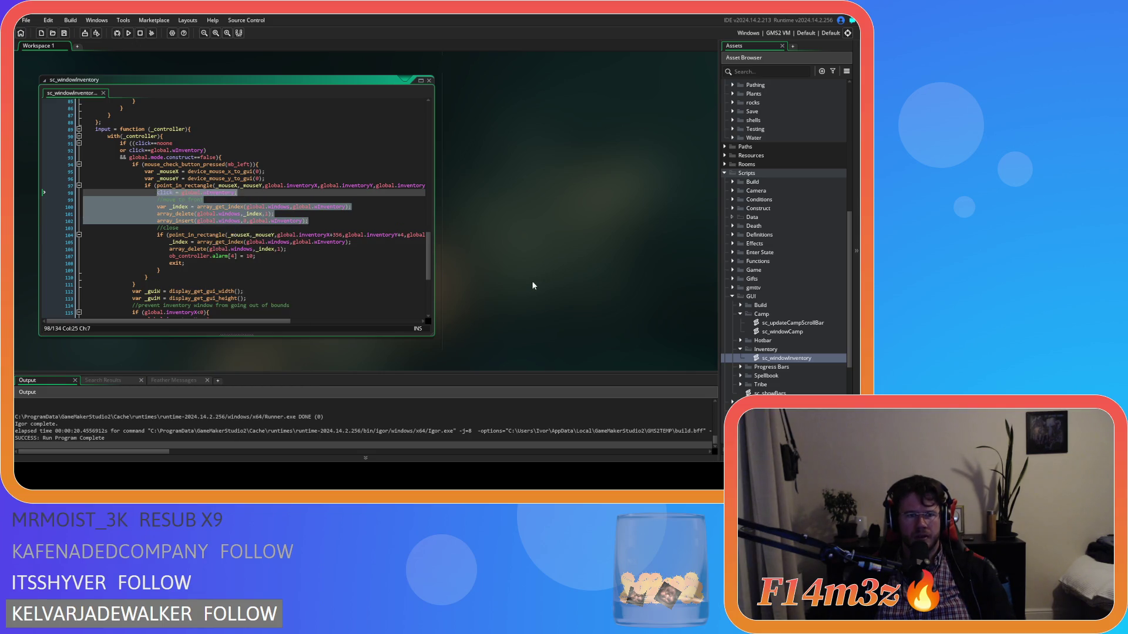
scroll(504, 287, "up", 10)
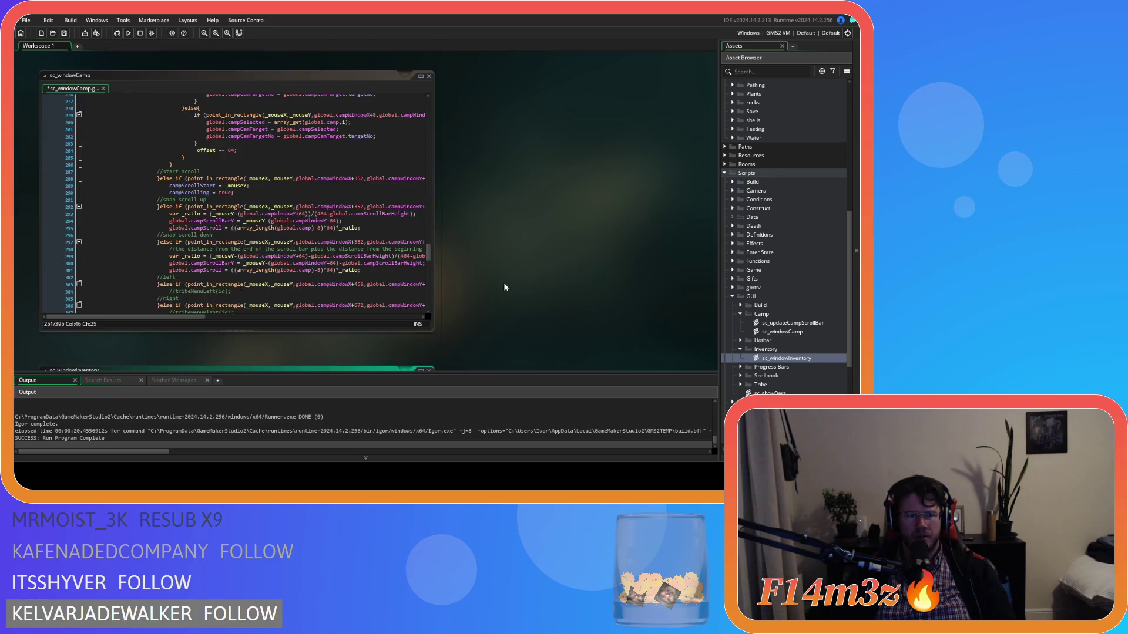
scroll(478, 275, "down", 5)
left_click(268, 251)
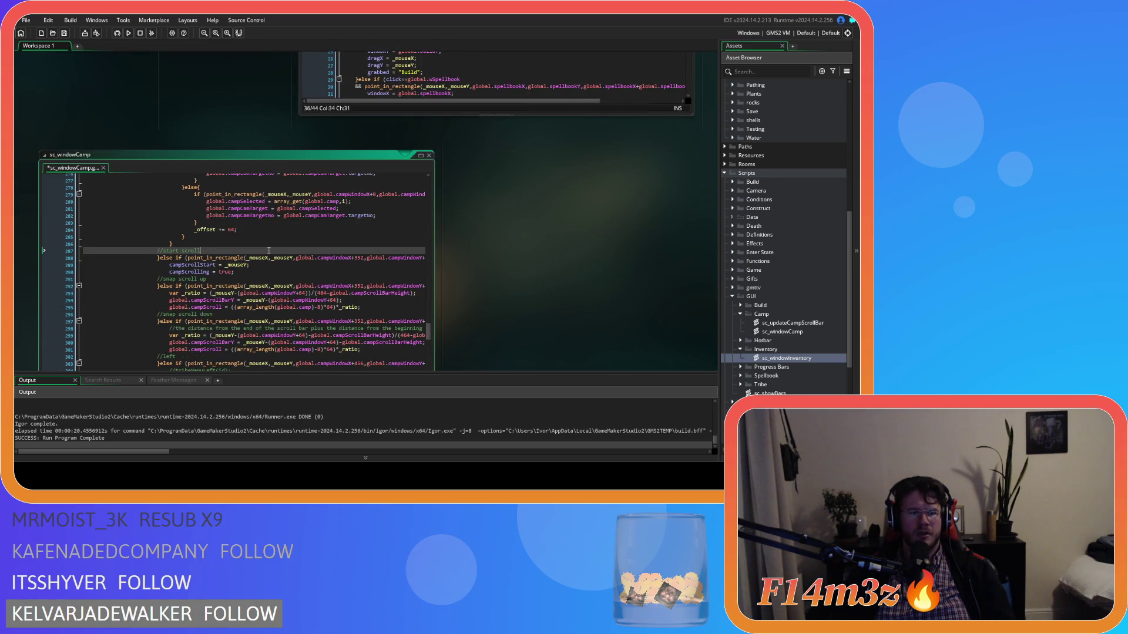
Step: Search sc_windowCamp for 'move to front', close the search bar, and save the script
key("ctrl+f")
type("move to front")
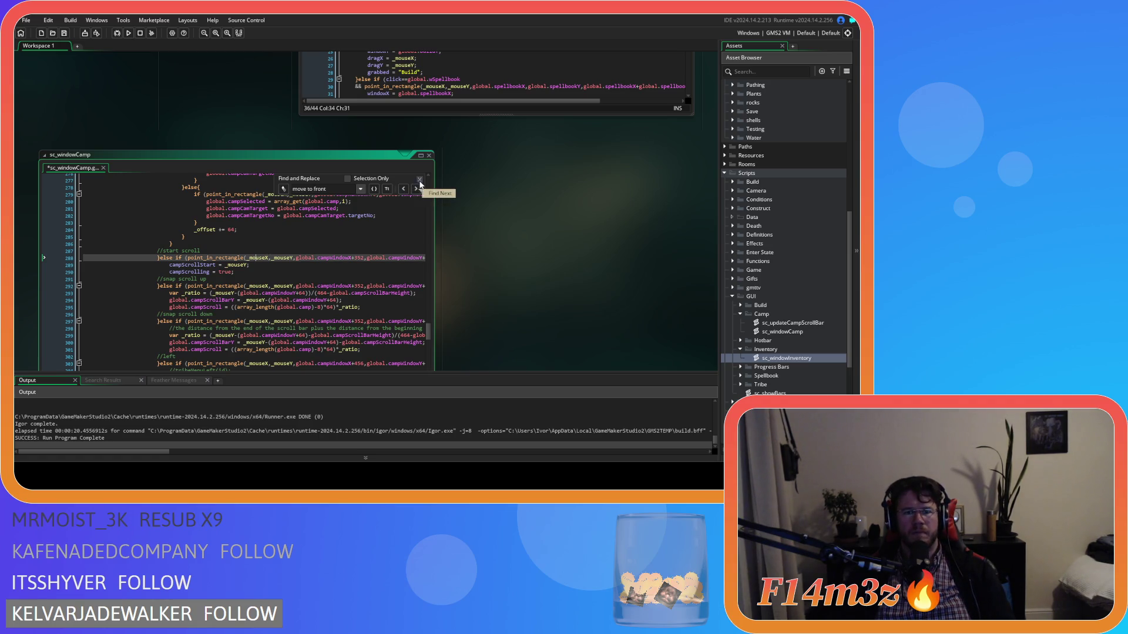
left_click(420, 179)
key("ctrl+s")
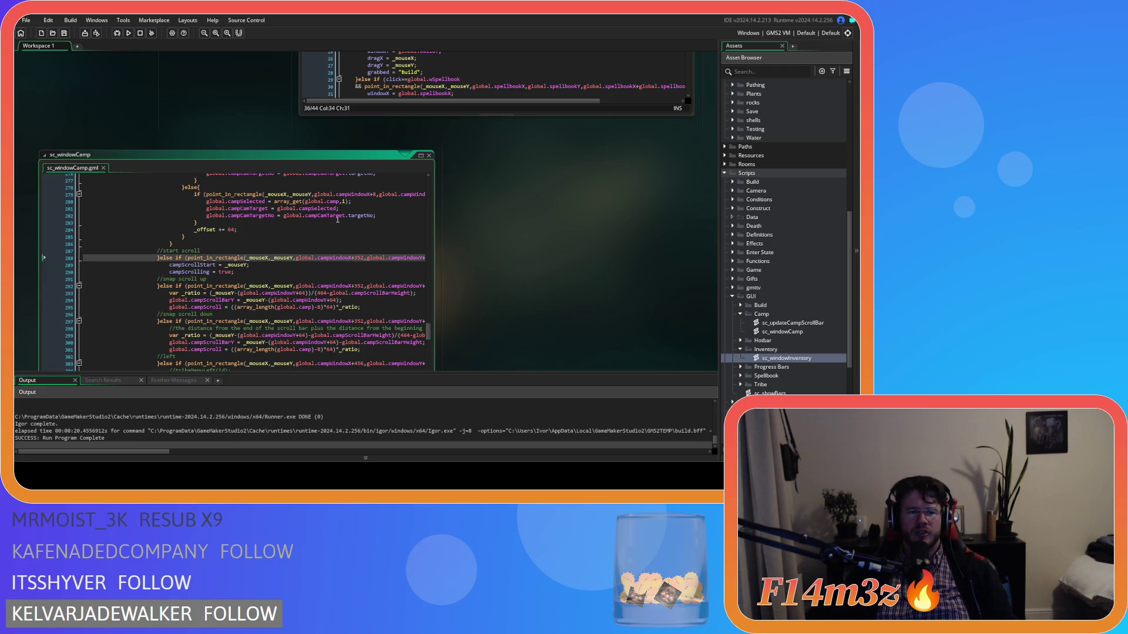
Step: Review the sc_windowCamp input code around lines 286–290
left_click(360, 270)
scroll(459, 302, "down", 3)
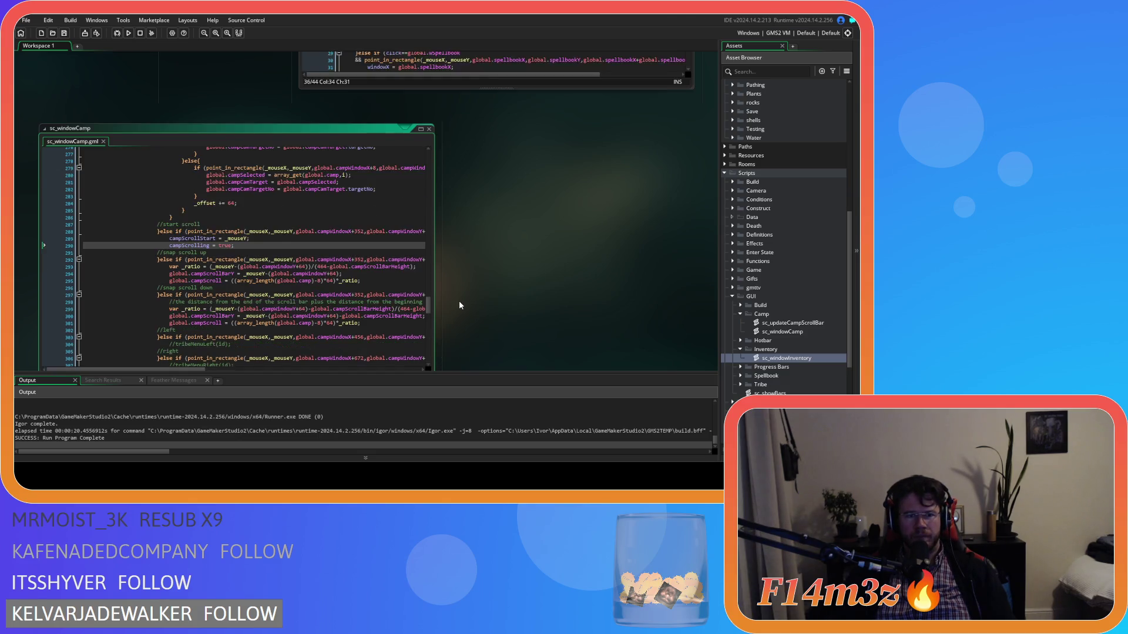
scroll(460, 301, "up", 1)
scroll(459, 301, "down", 1)
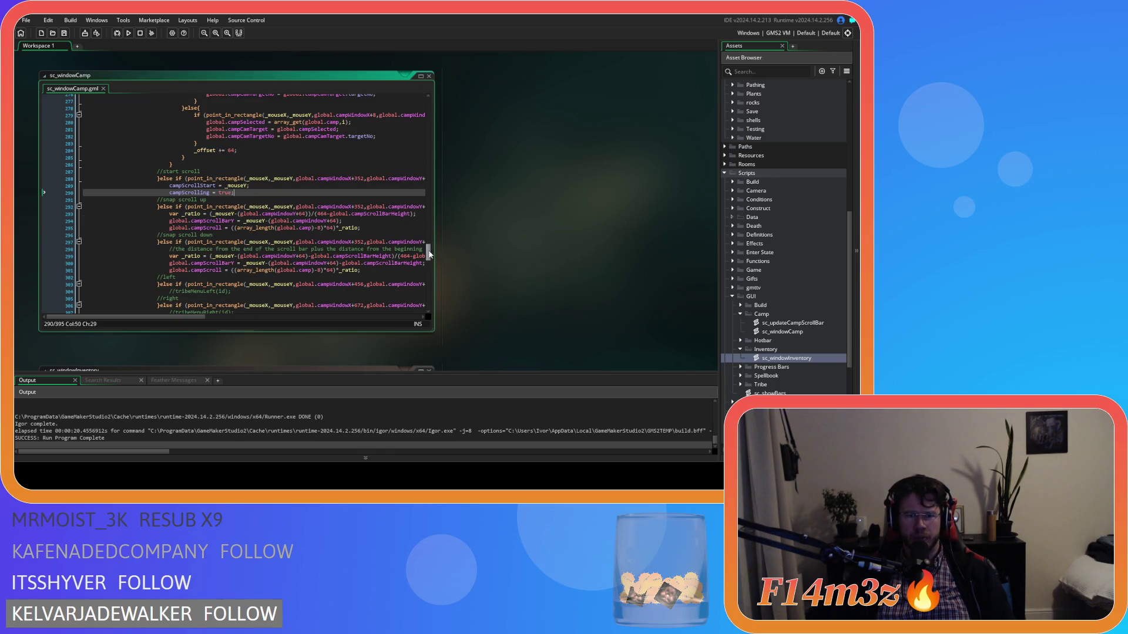
left_click_drag(428, 252, 429, 244)
left_click(348, 254)
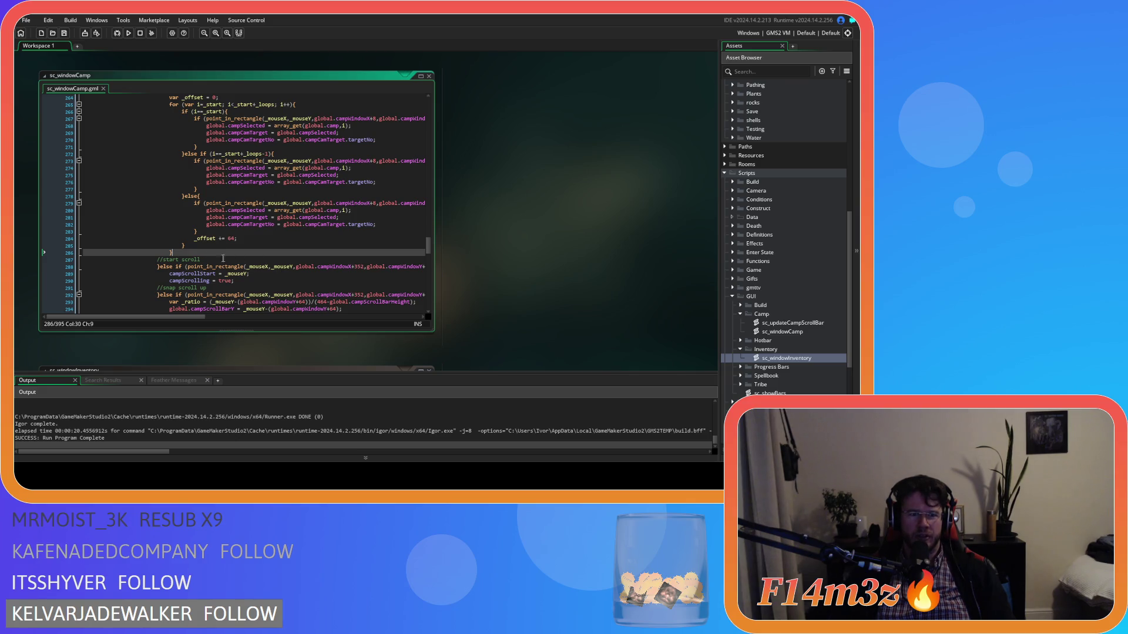
scroll(428, 240, "up", 2)
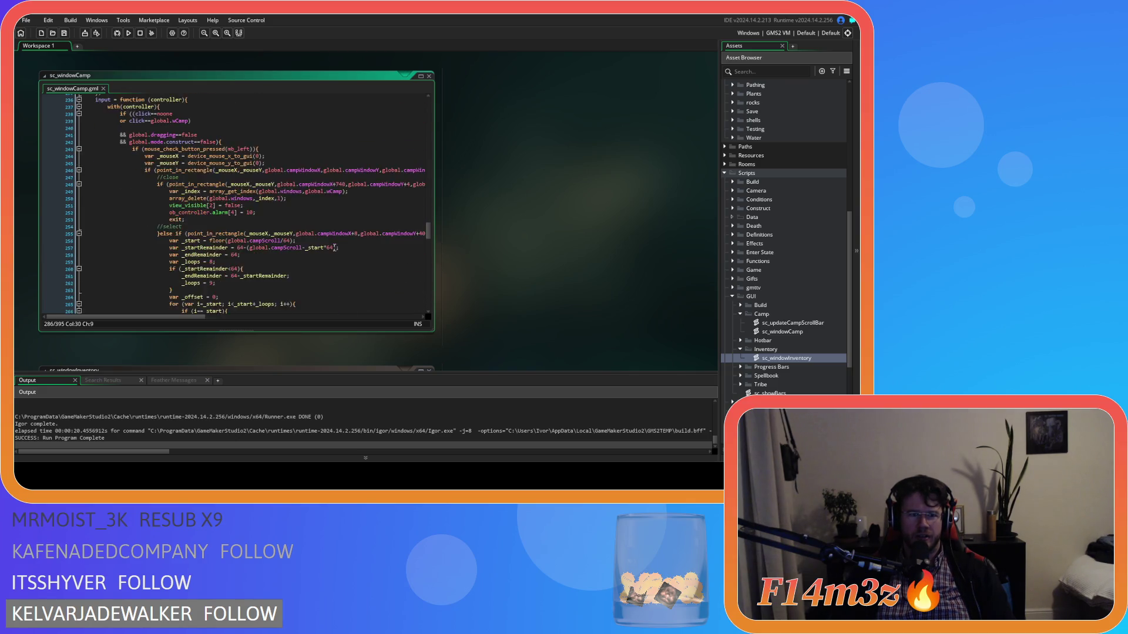
scroll(336, 245, "up", 15)
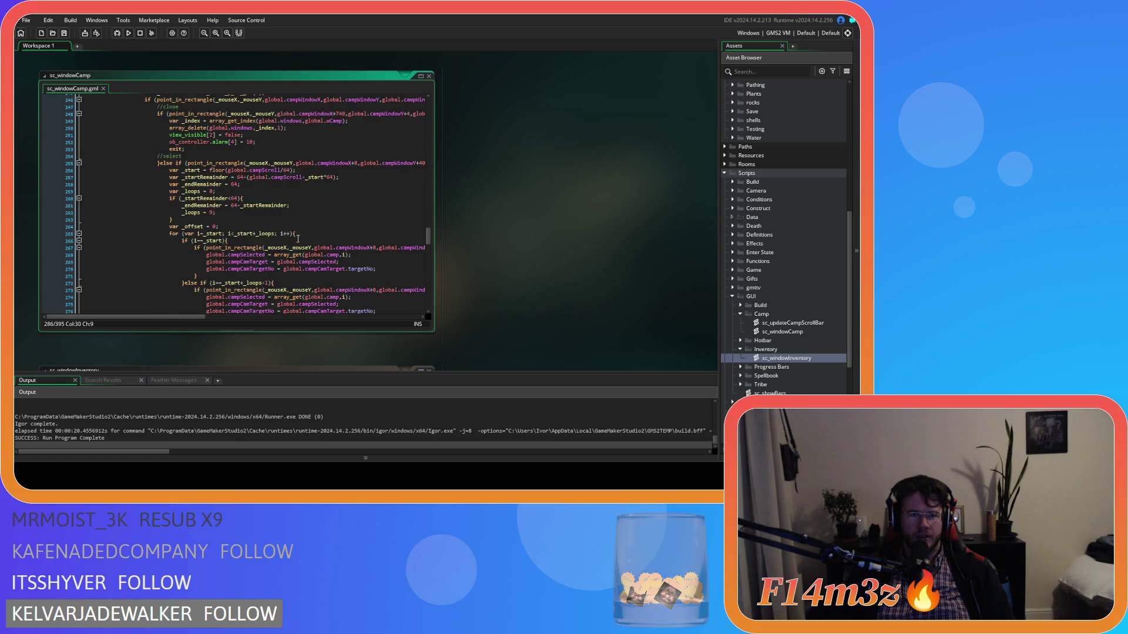
scroll(311, 250, "up", 1)
scroll(323, 259, "down", 3)
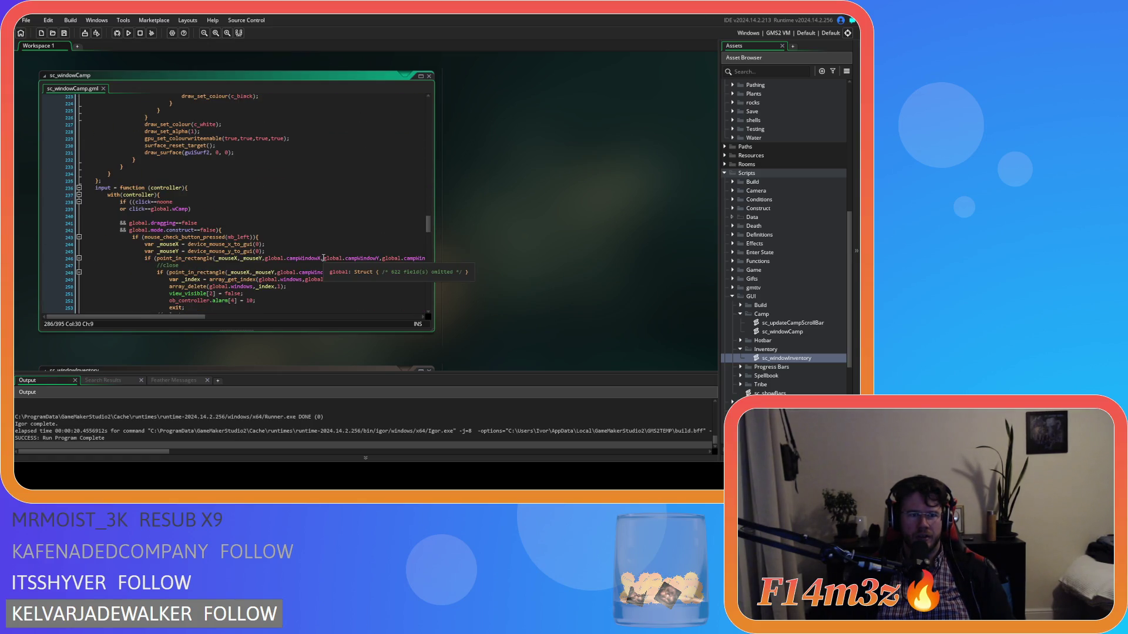
Step: Delete the stray blank line 240, save, and scroll through the input function
left_click(42, 215)
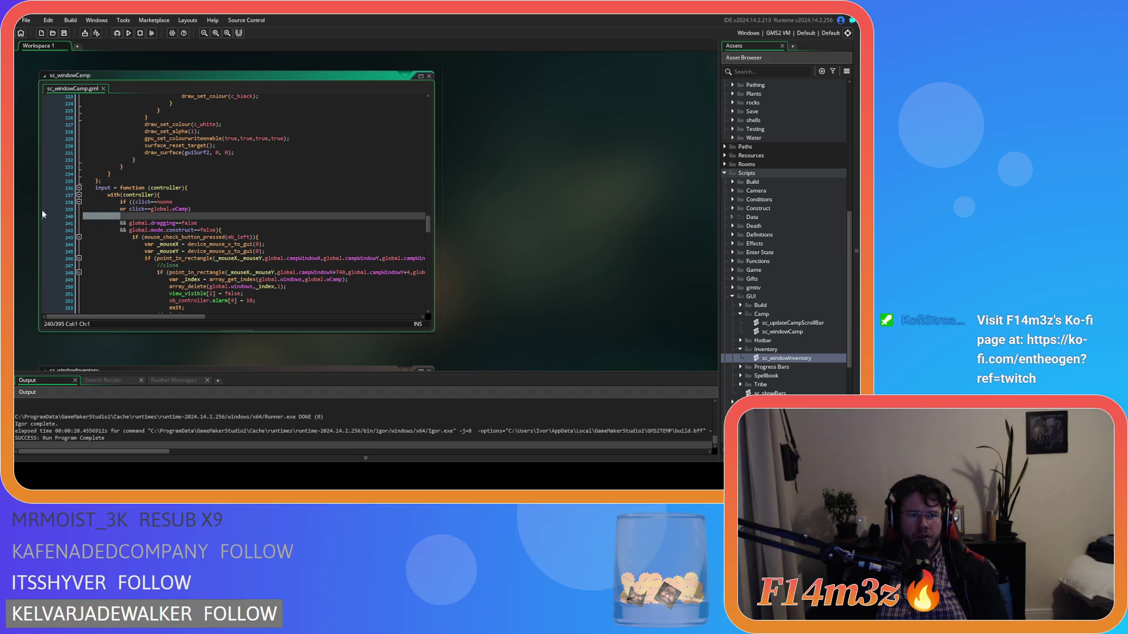
key("BackSpace")
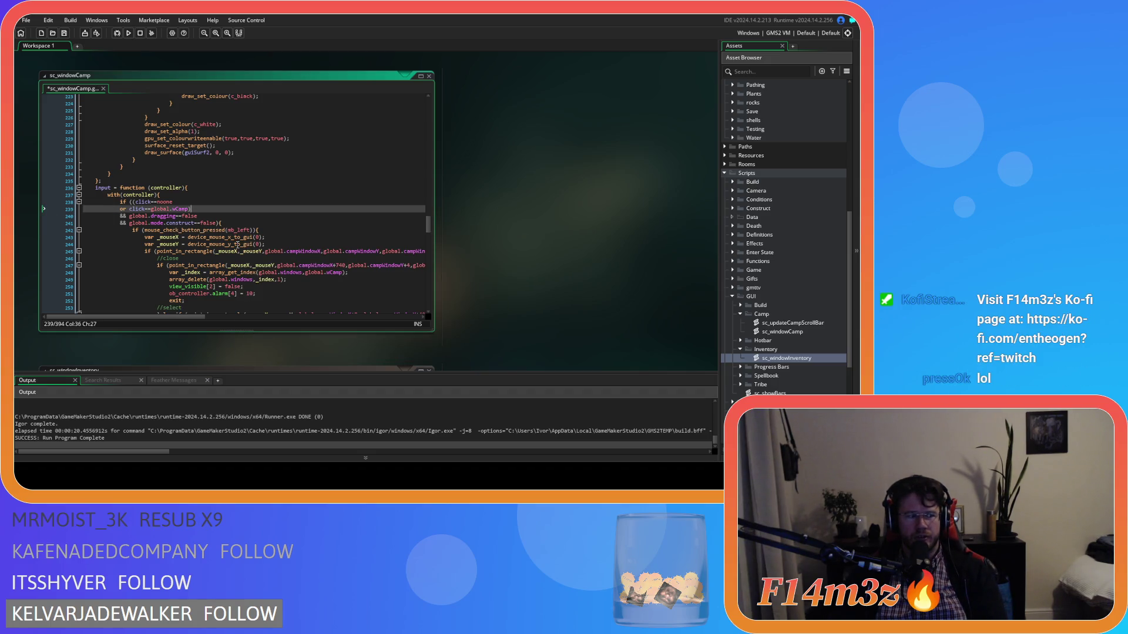
key("ctrl+s")
scroll(306, 235, "down", 6)
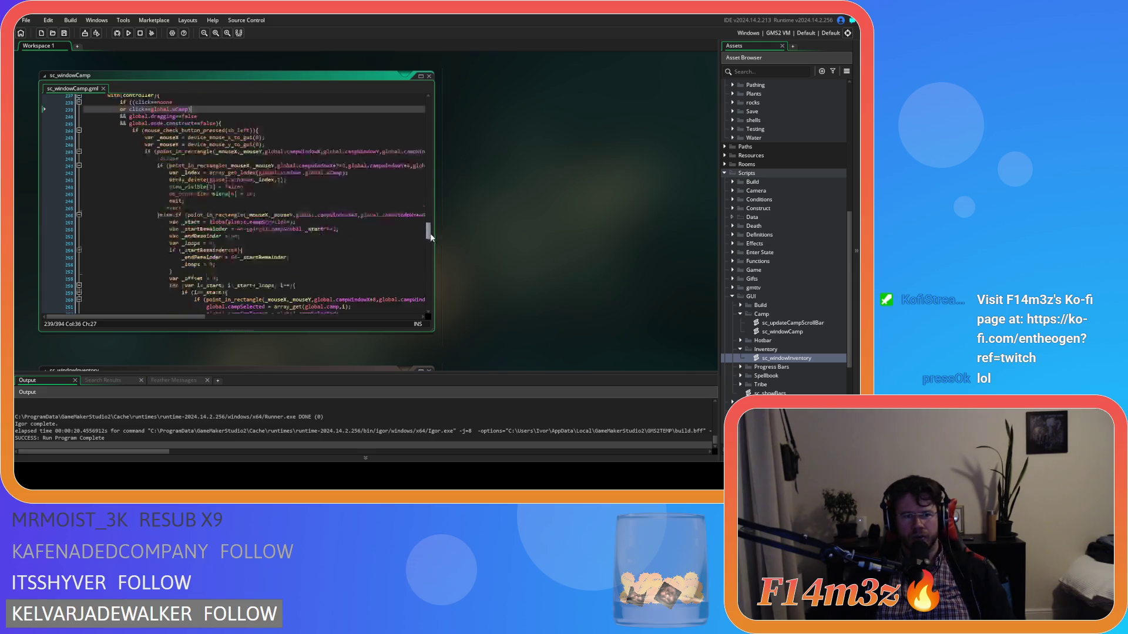
left_click(301, 206)
scroll(344, 262, "down", 20)
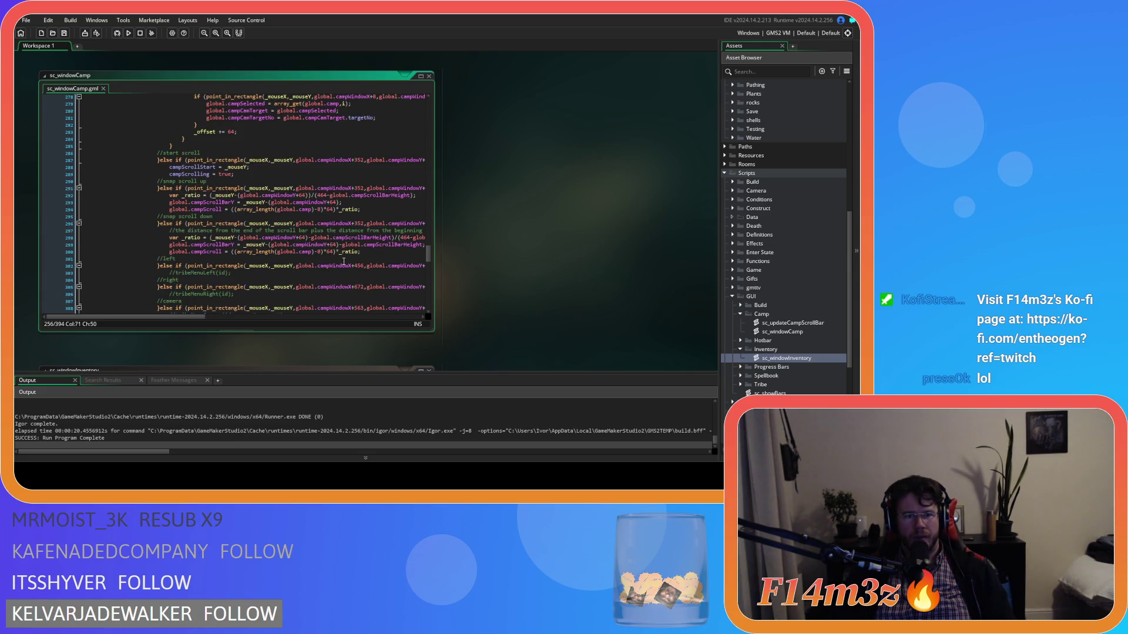
scroll(343, 262, "down", 10)
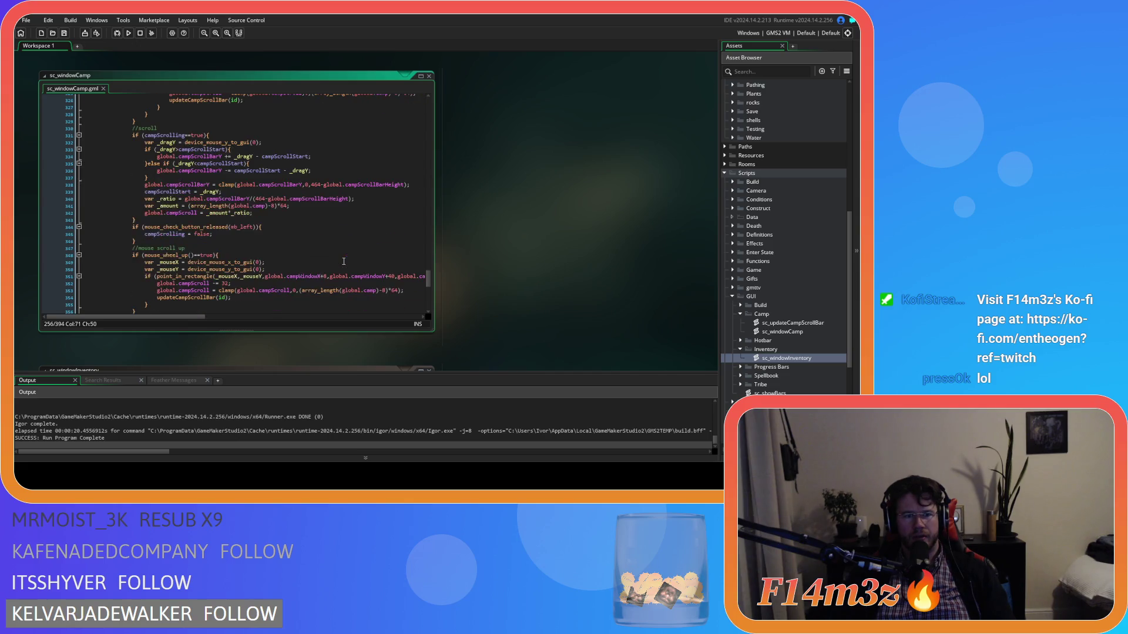
scroll(428, 279, "up", 6)
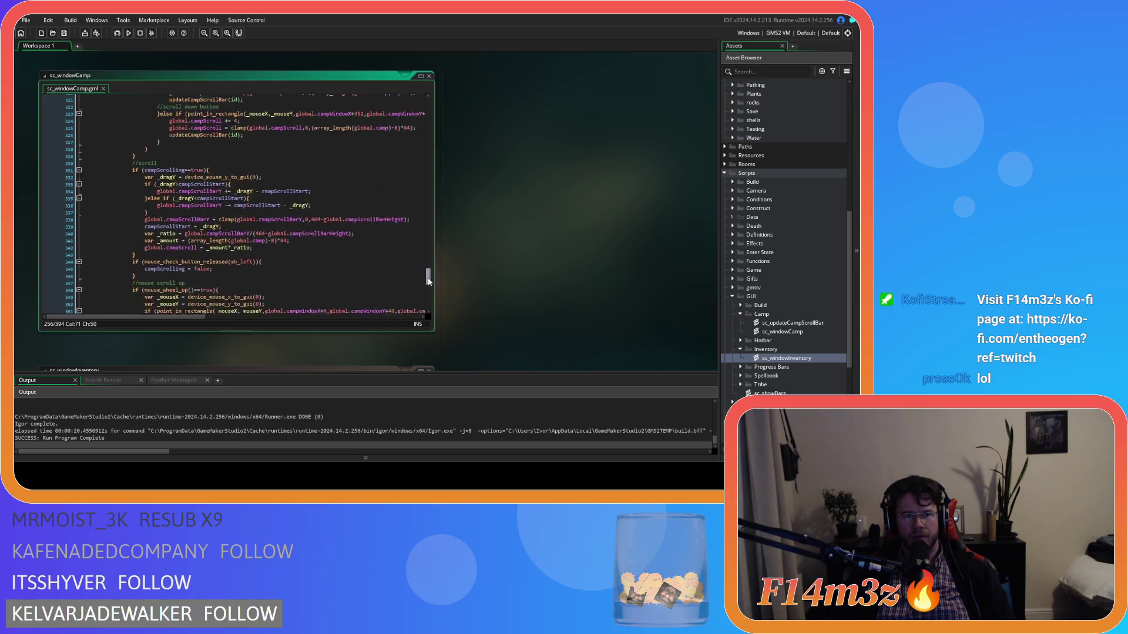
left_click_drag(429, 280, 431, 241)
scroll(262, 277, "up", 4)
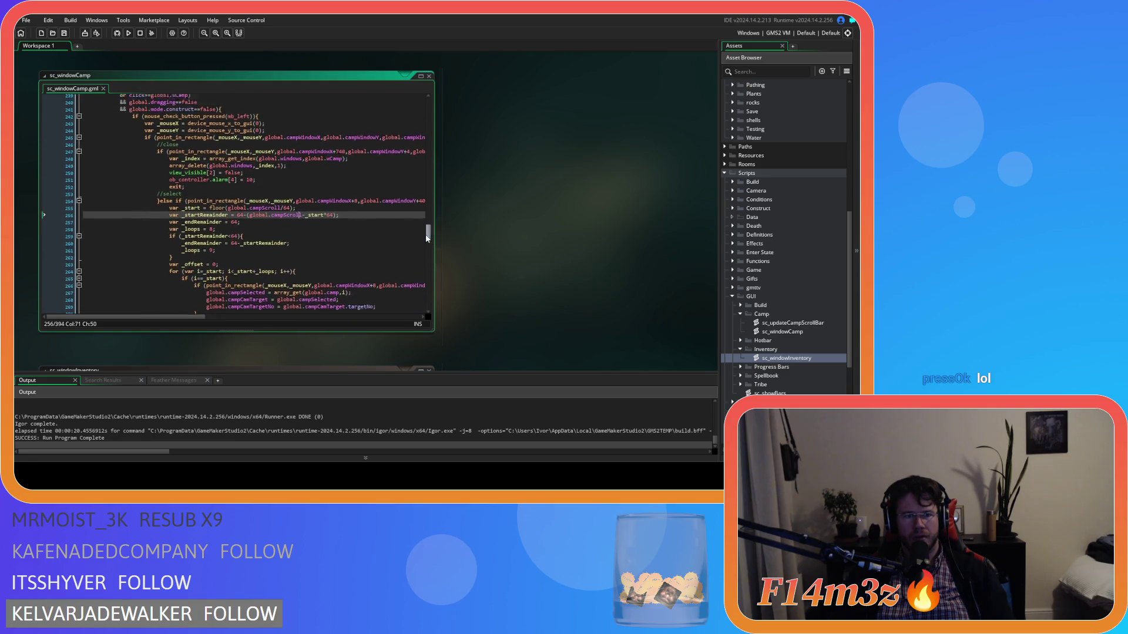
scroll(262, 277, "up", 3)
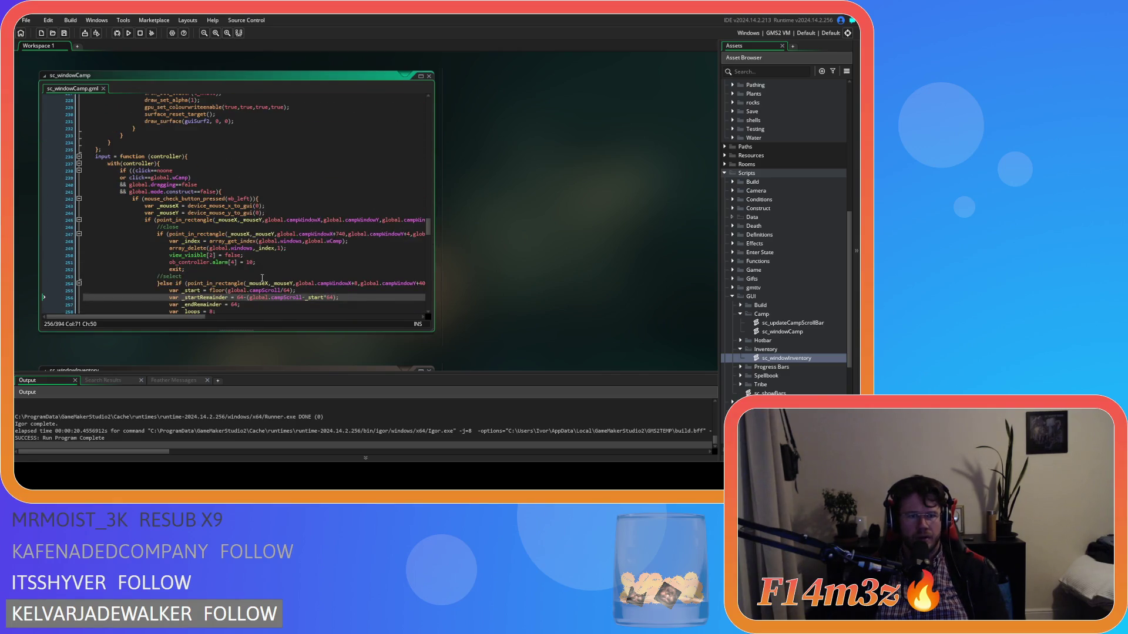
Step: Paste the move-to-front block above //close and run a build, which fails
left_click(153, 230)
type("click = global.wInventory; \t\t\t\t\t\t//move to front \t\t\t\t\t\tvar _index = array_get_index(global.windows,global.wInventory); \t\t\t\t\t\tarray_delete(global.windows,_index,1); \t\t\t\t\t\tarray_insert(global.windows,0,global.wInventory);")
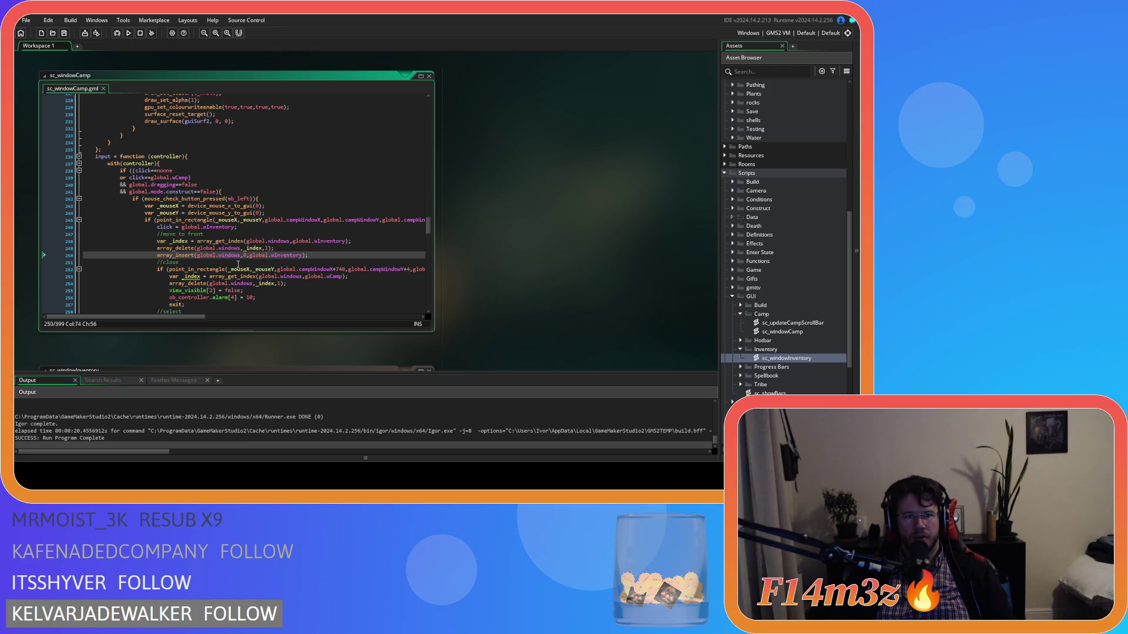
key("F5")
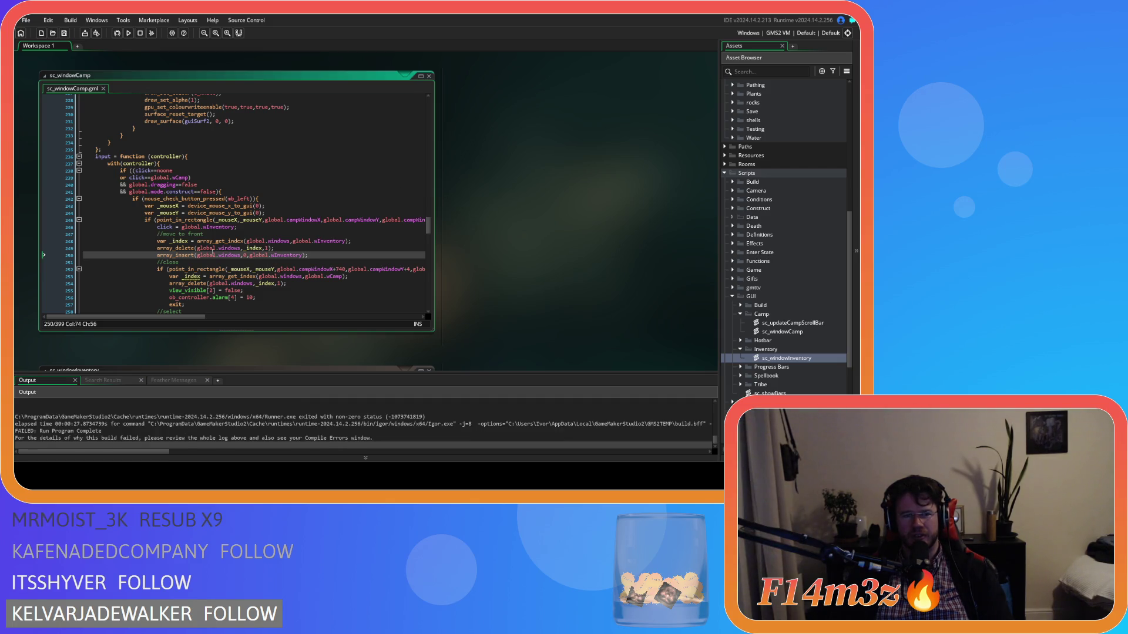
left_click(225, 249)
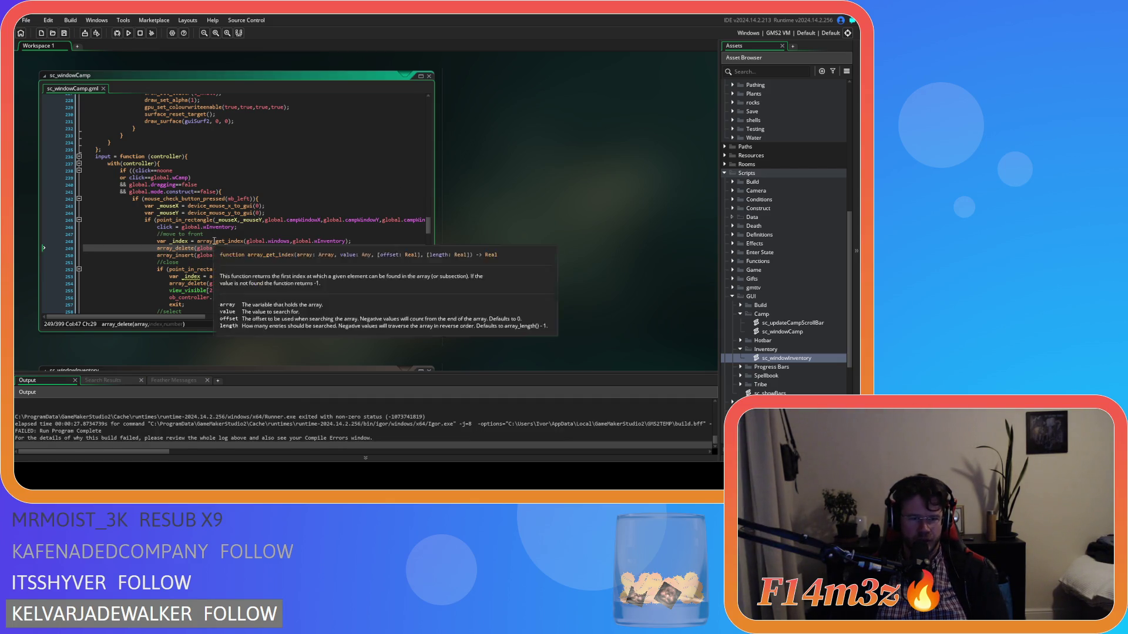
Step: Replace wInventory with wCamp on lines 246, 248 and 250 and save
double_click(229, 249)
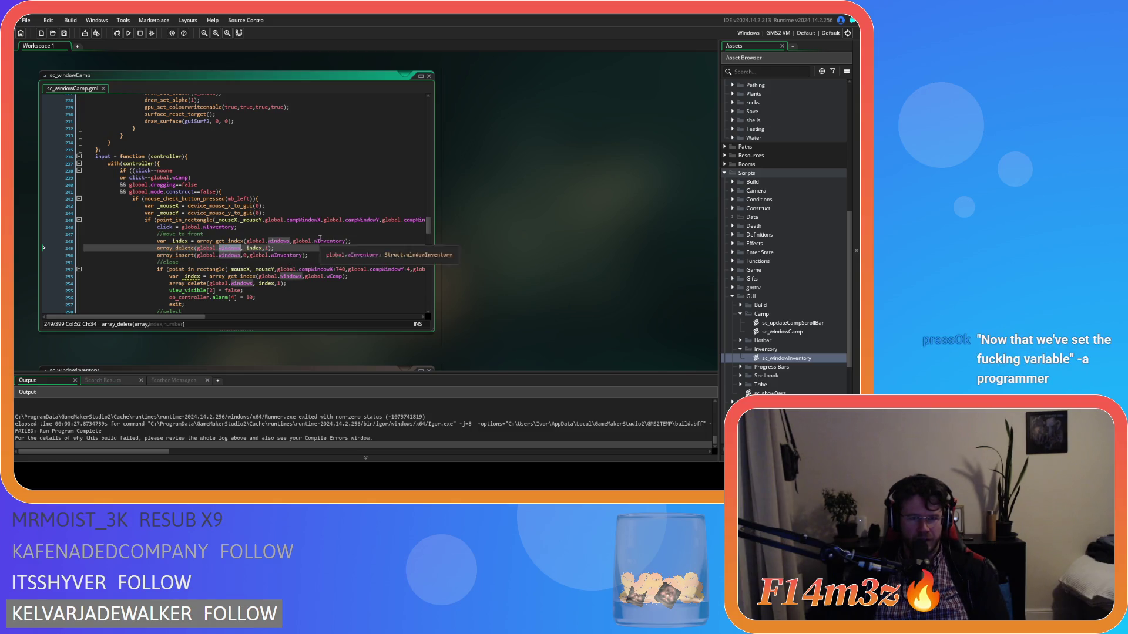
double_click(343, 242)
type("wCamp")
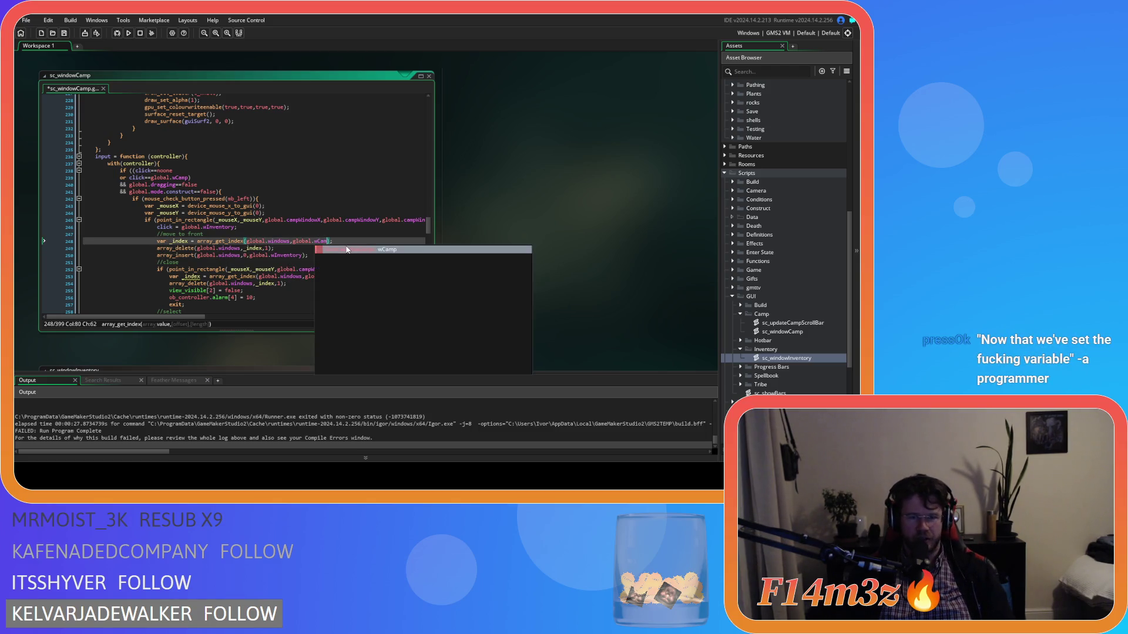
double_click(286, 256)
type("wCamp")
double_click(218, 227)
type("wCamp")
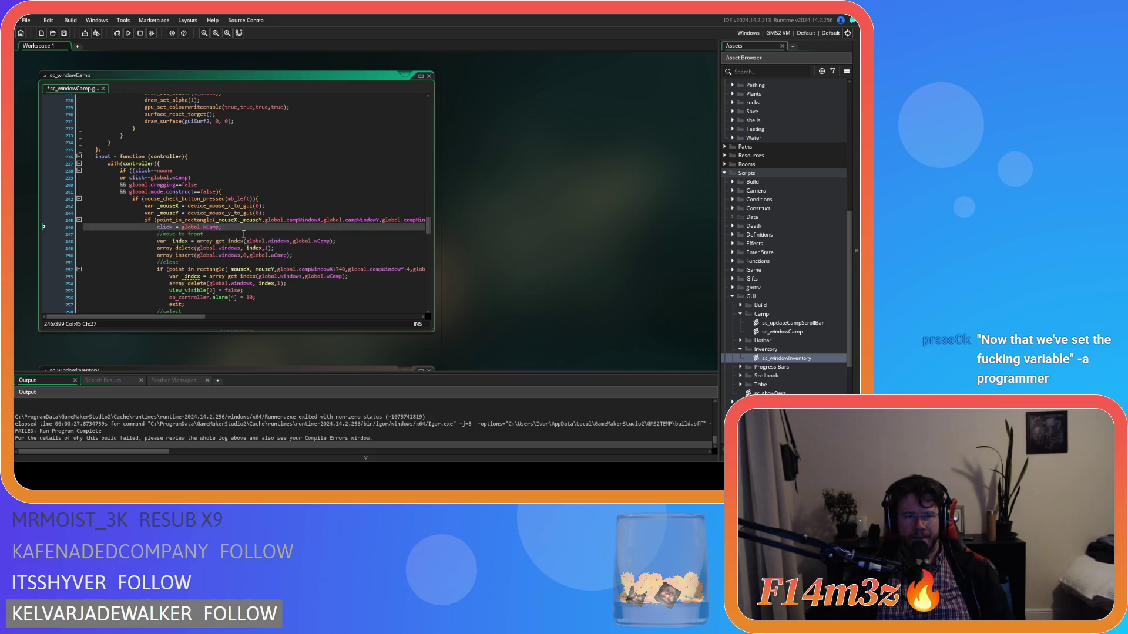
left_click(306, 241)
key("ctrl+s")
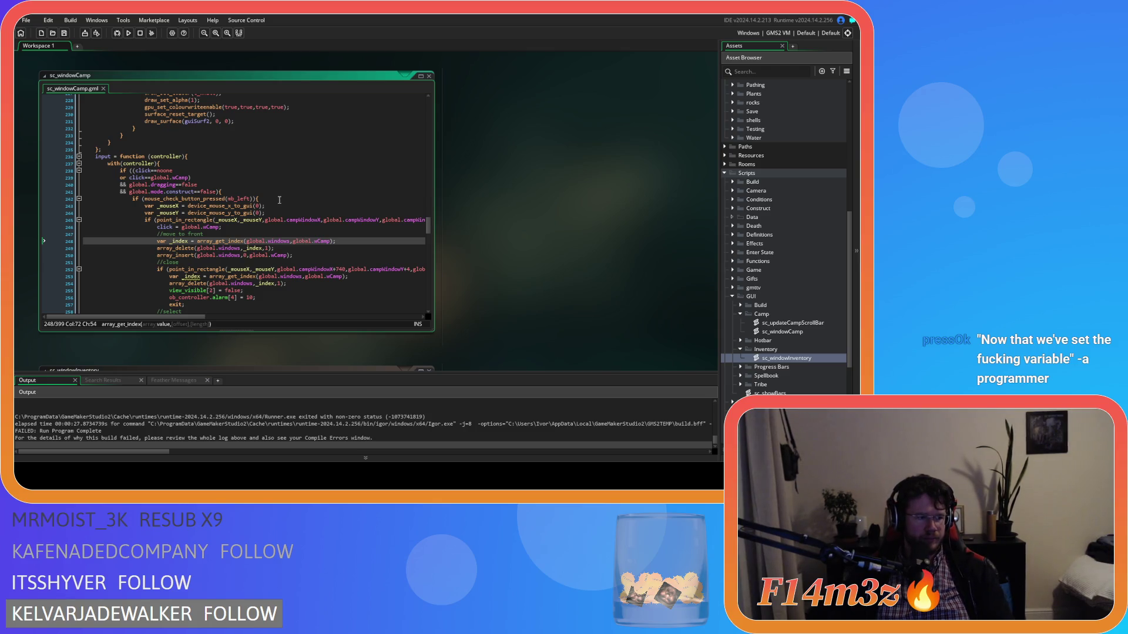
Step: Rerun the game and open the ob_gui line named in the campW error
key("F5")
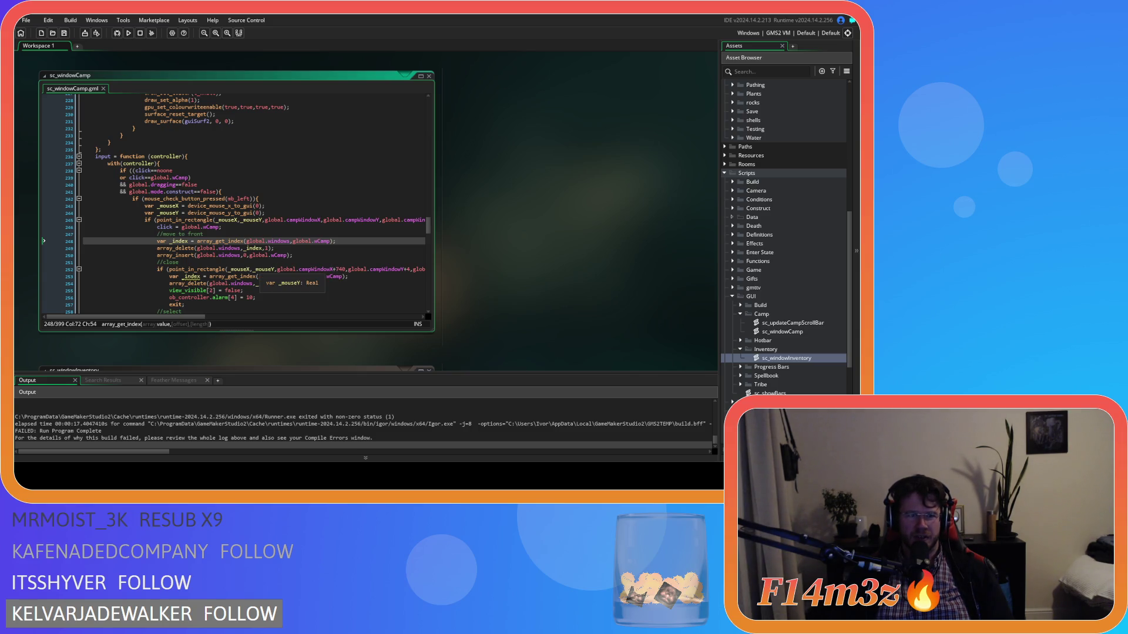
scroll(254, 449, "up", 3)
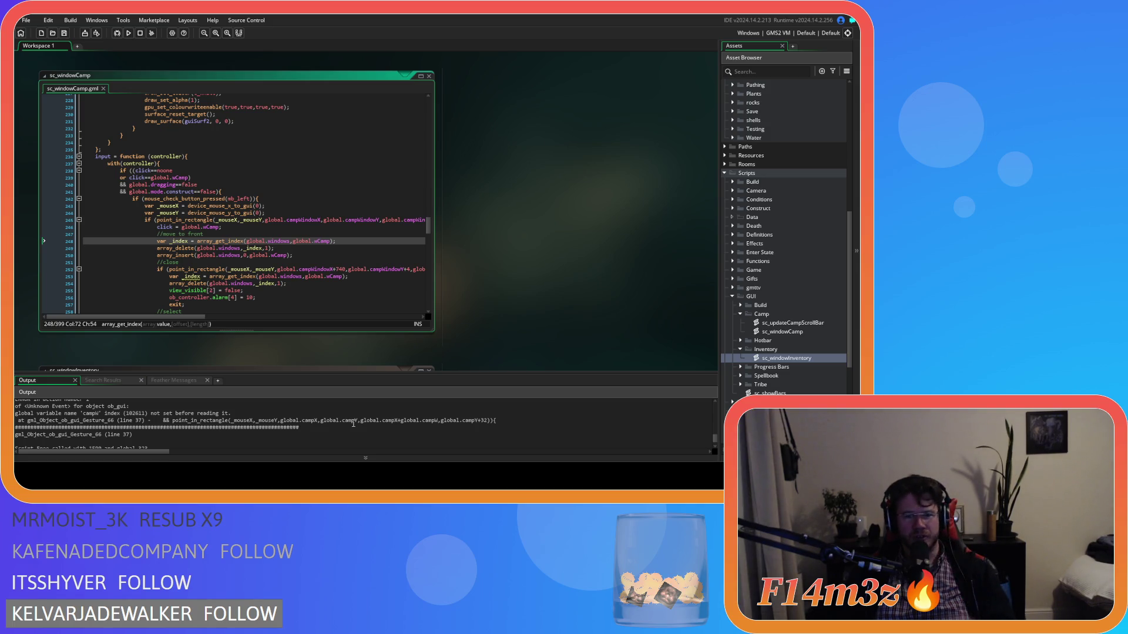
double_click(342, 434)
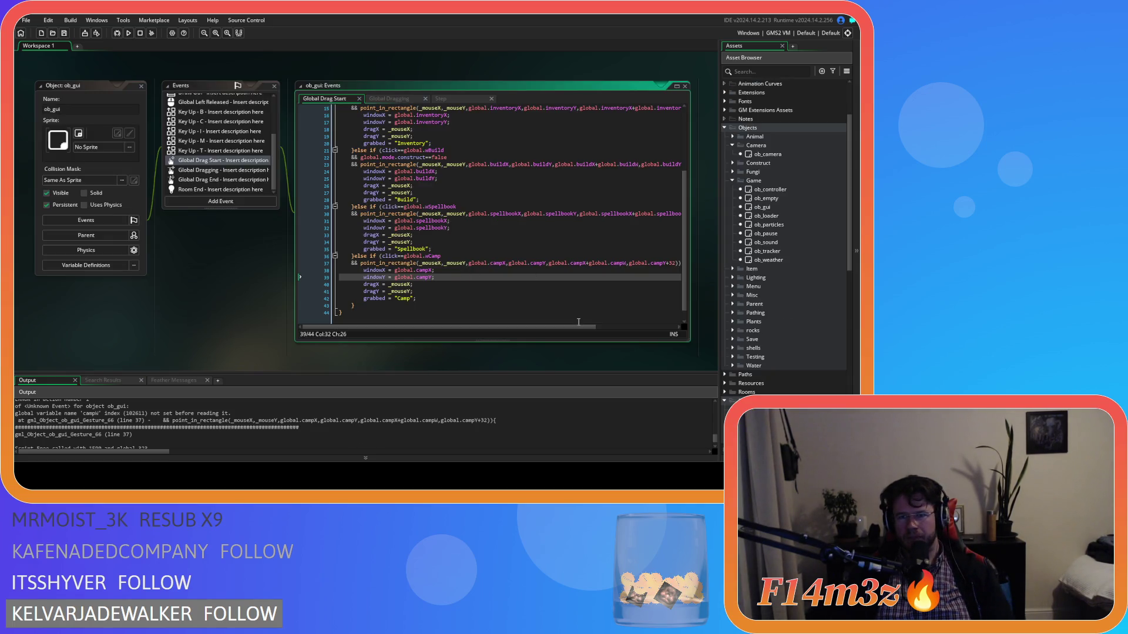
Step: Open the ob_controller object from the Asset Browser
left_click(593, 321)
left_click_drag(593, 327, 583, 331)
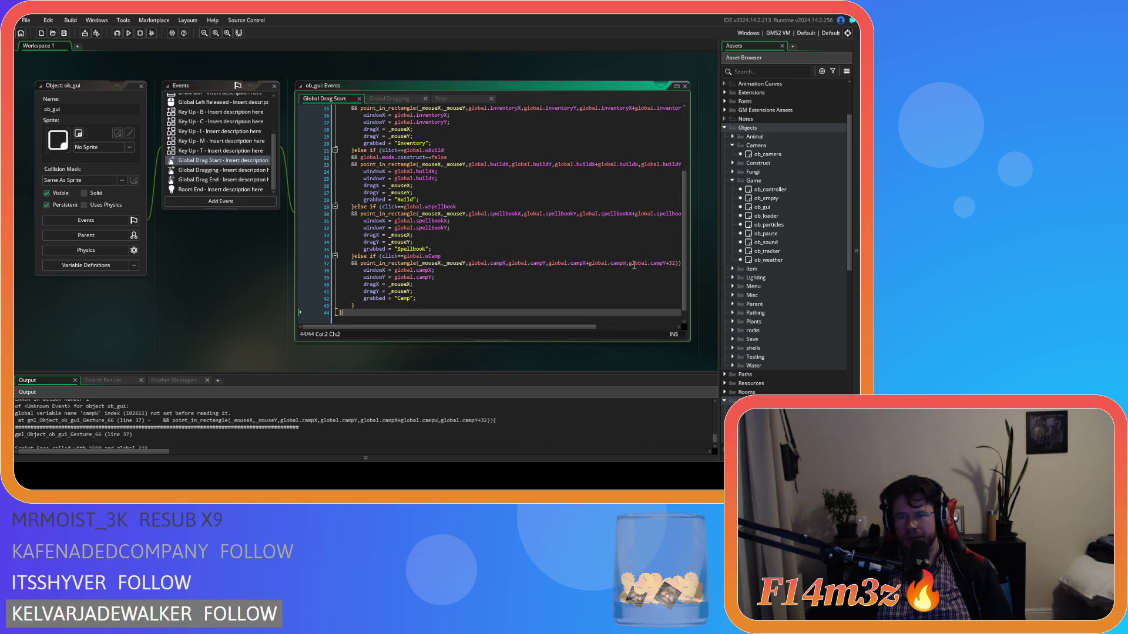
scroll(758, 219, "up", 3)
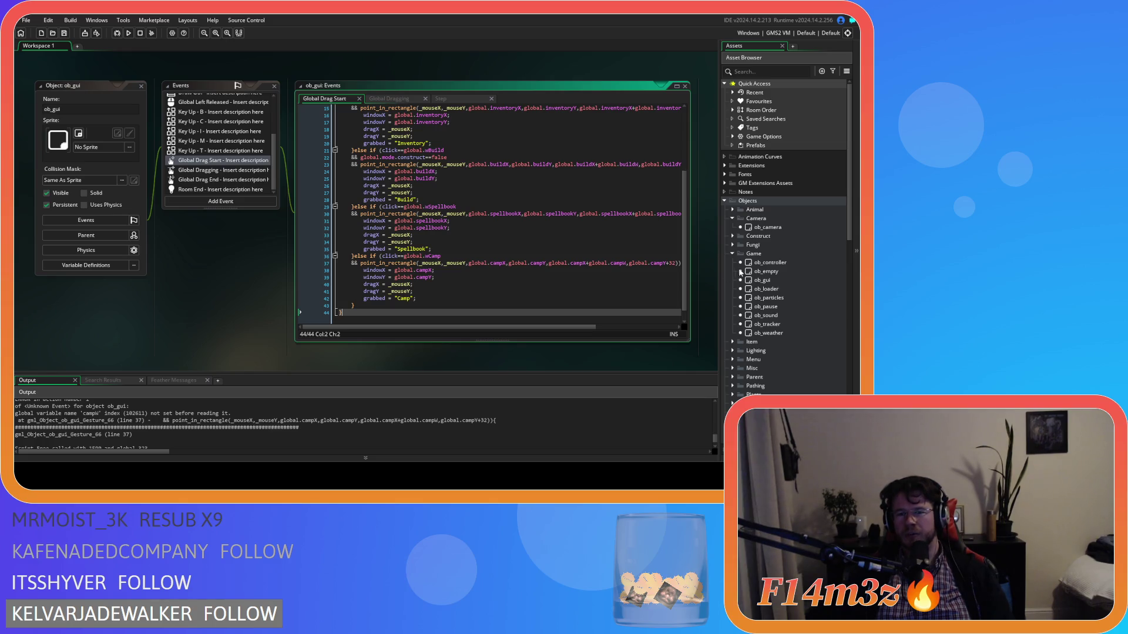
left_click(804, 282)
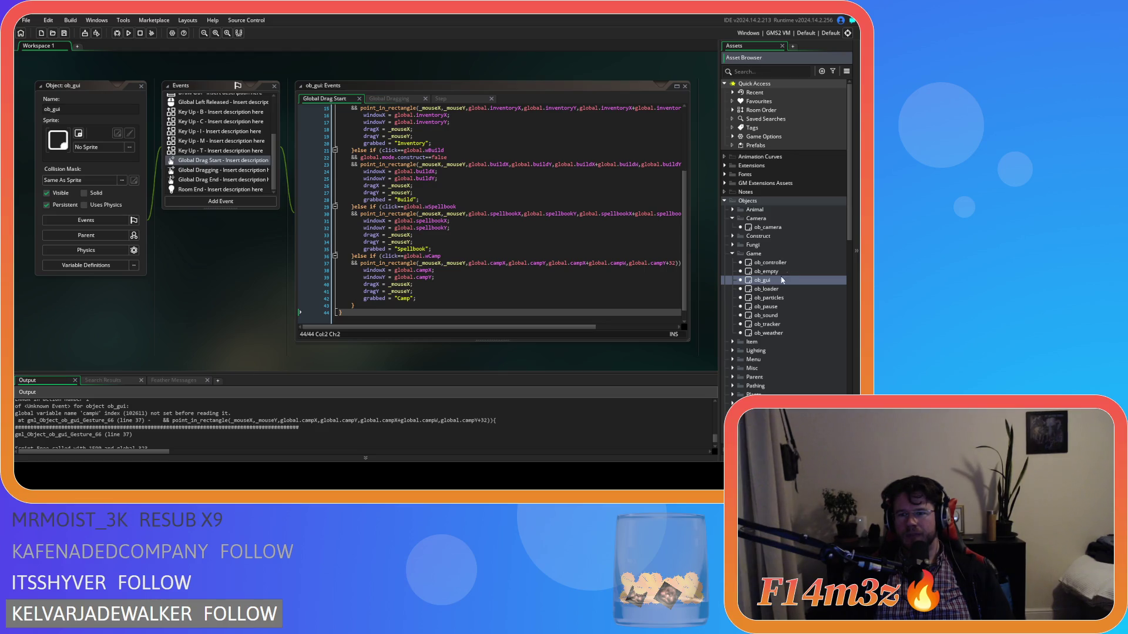
left_click(791, 272)
left_click(797, 263)
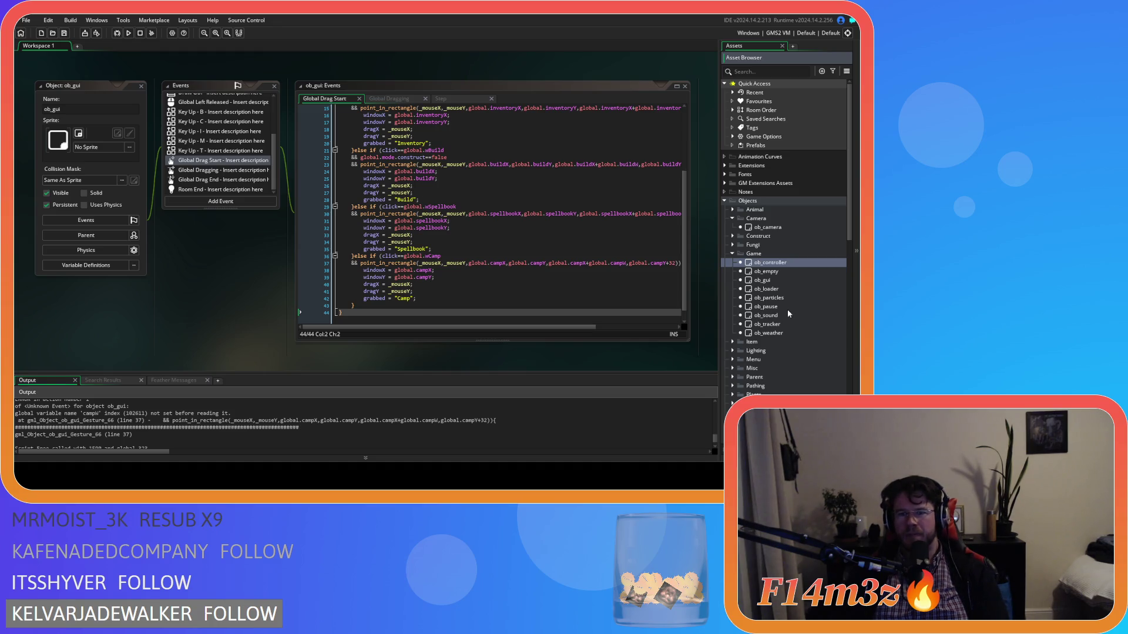
key("Return")
Step: Return to ob_gui's Global Drag Start and select global.spellbookW on line 30
scroll(157, 80, "down", 5)
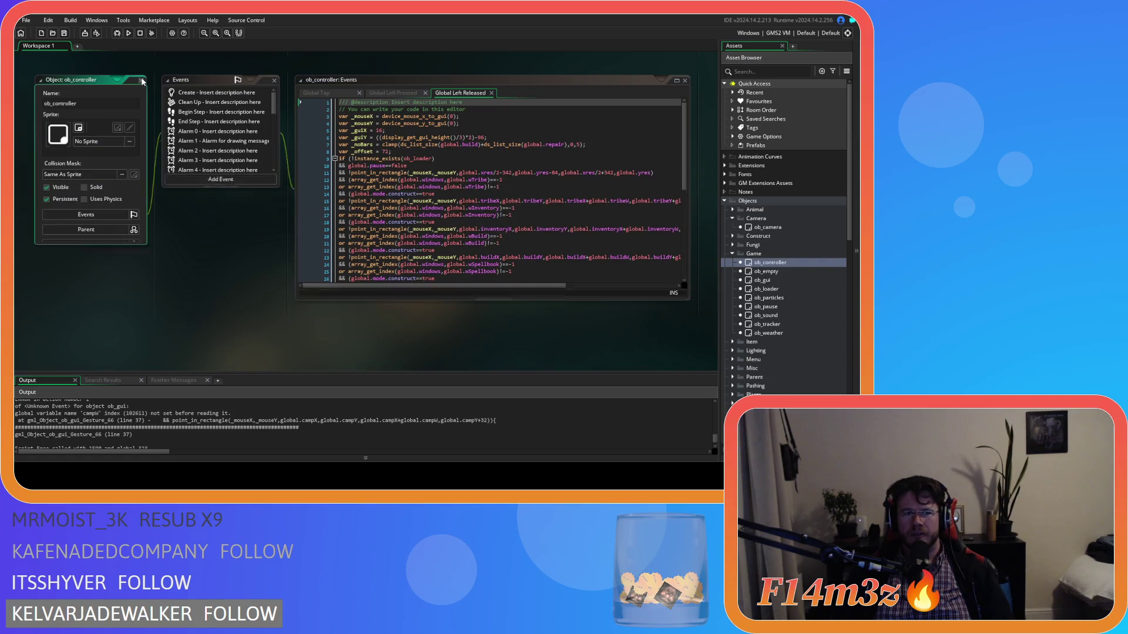
scroll(305, 273, "down", 5)
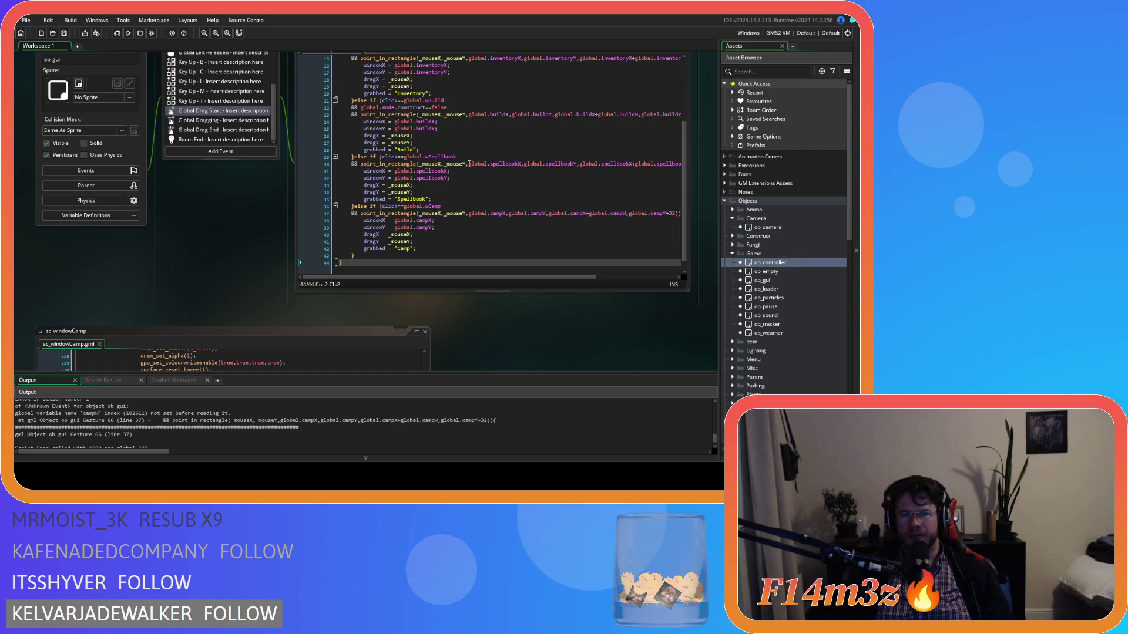
left_click_drag(470, 164, 515, 165)
scroll(574, 272, "right", 5)
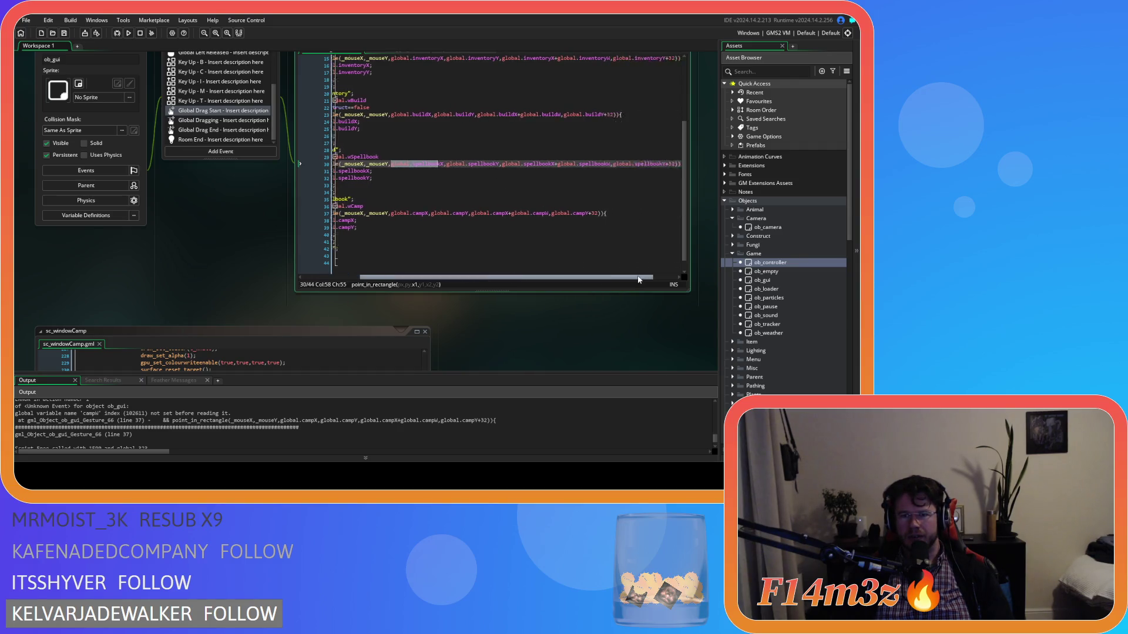
left_click_drag(530, 164, 584, 166)
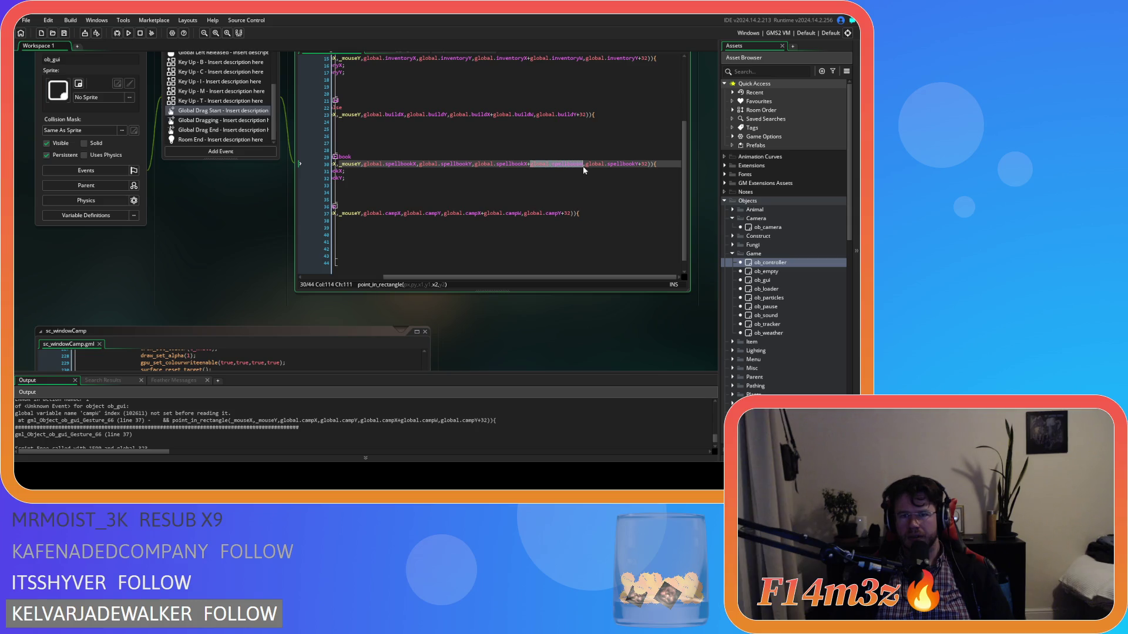
key("ctrl+f")
left_click(225, 121)
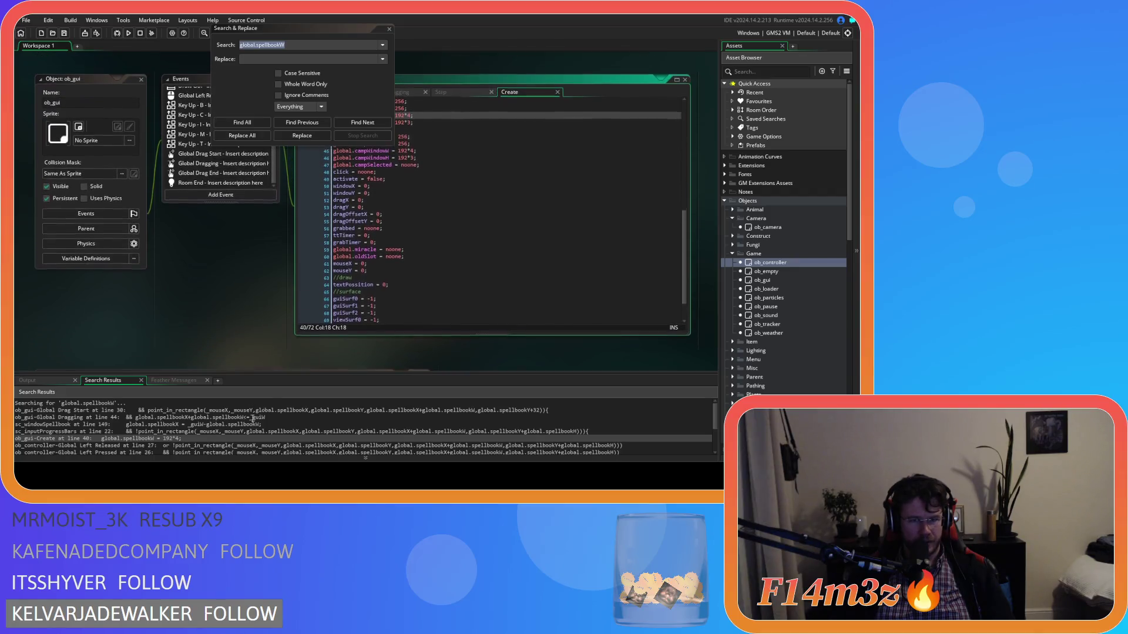
left_click(391, 213)
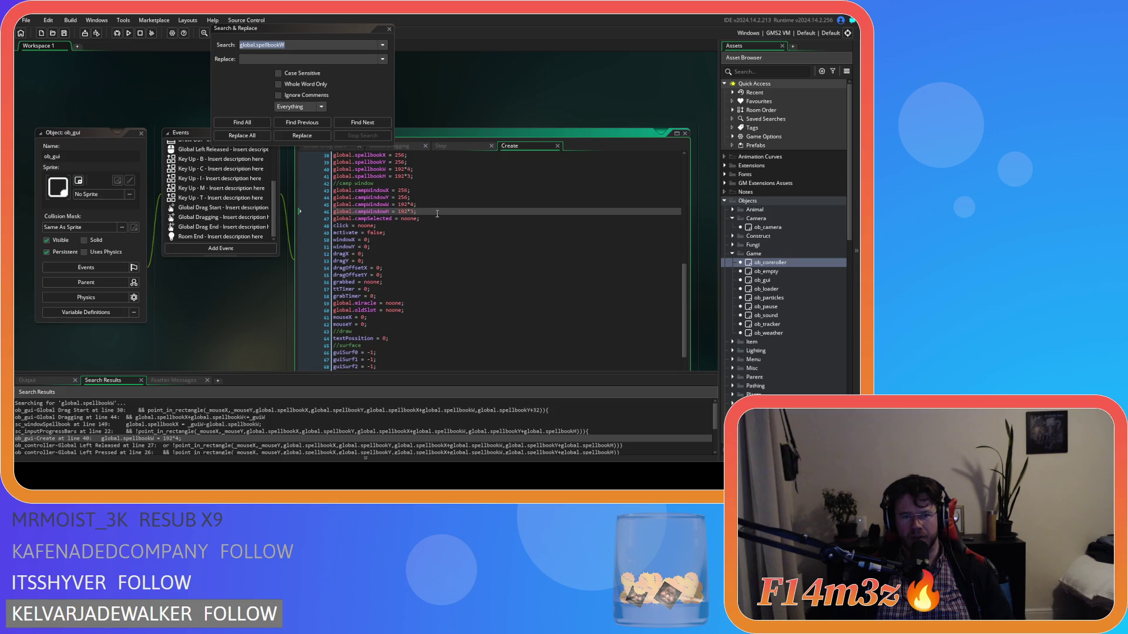
double_click(376, 200)
left_click(379, 204)
left_click(388, 29)
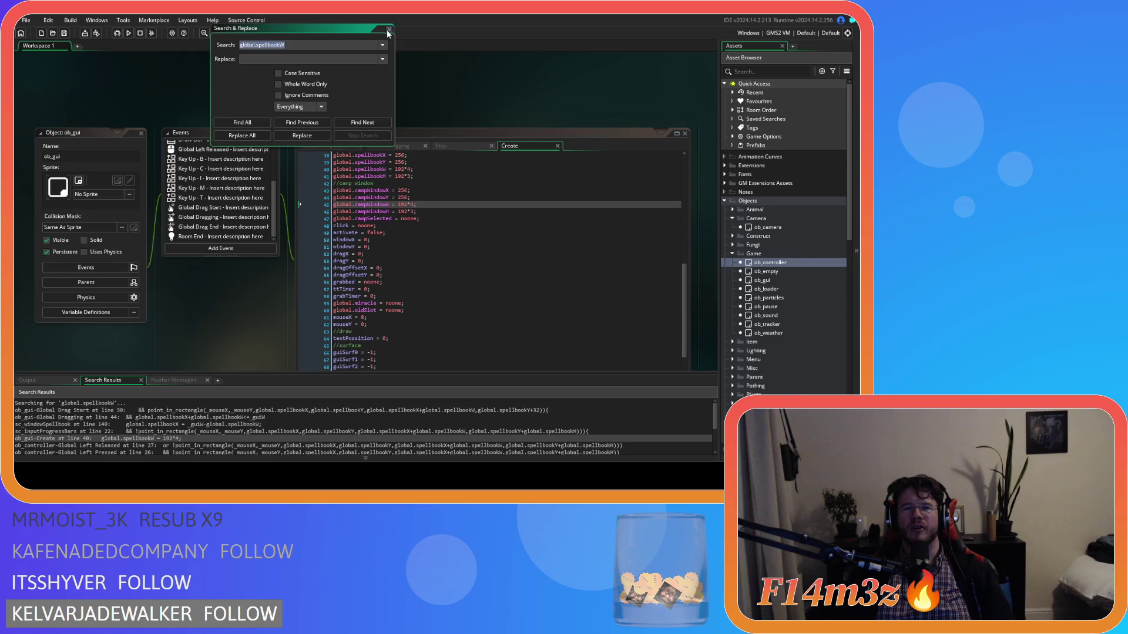
scroll(427, 176, "up", 3)
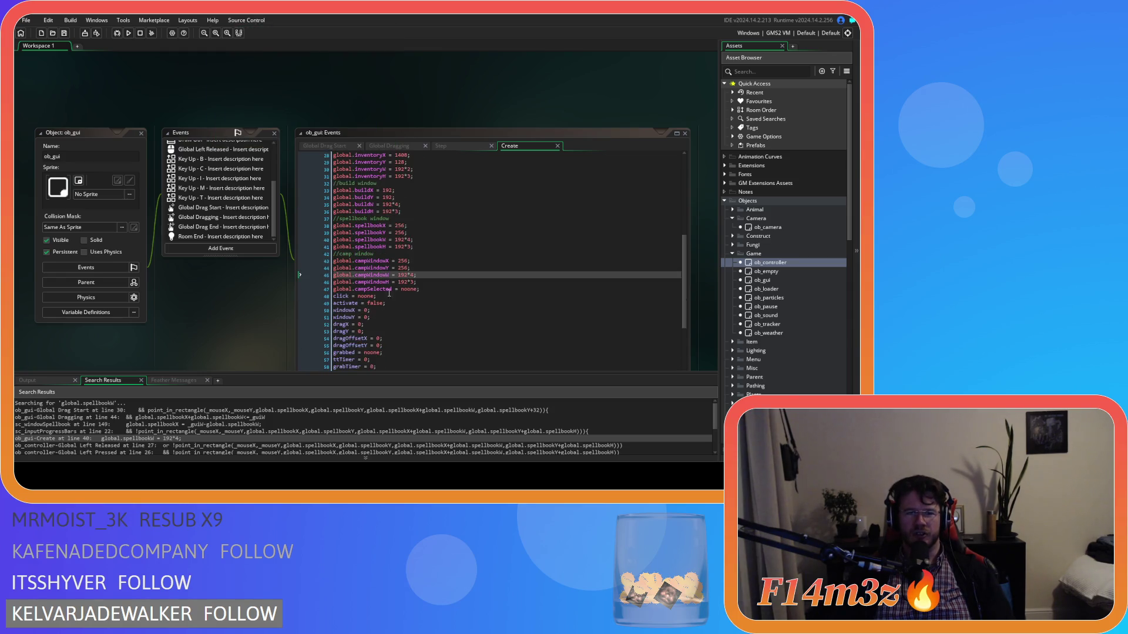
double_click(371, 275)
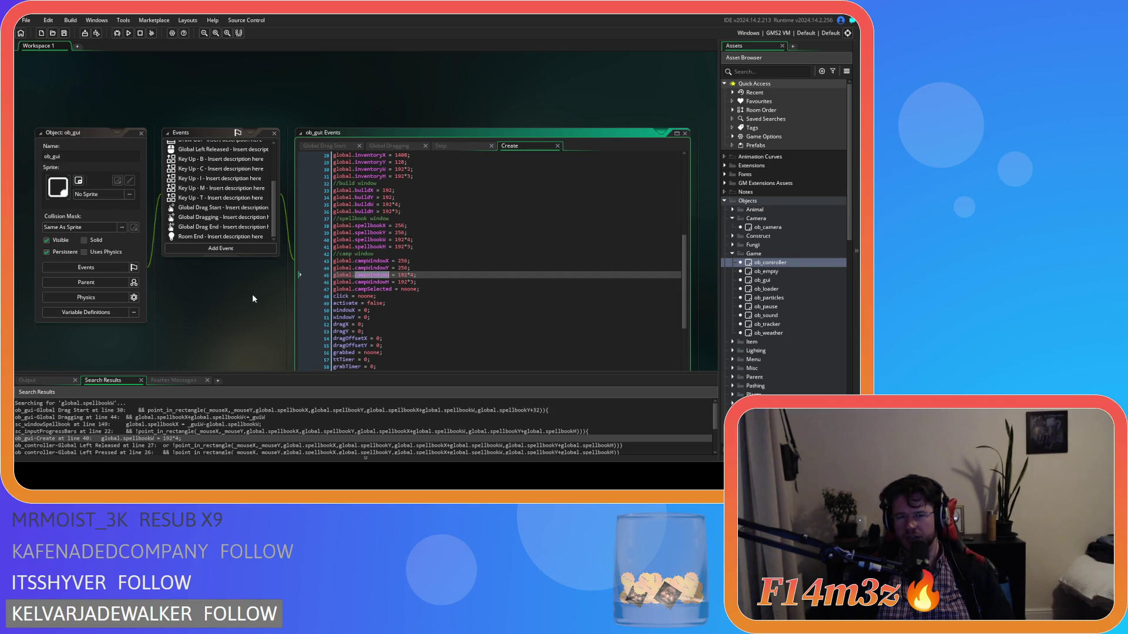
scroll(294, 297, "down", 10)
scroll(477, 277, "up", 2)
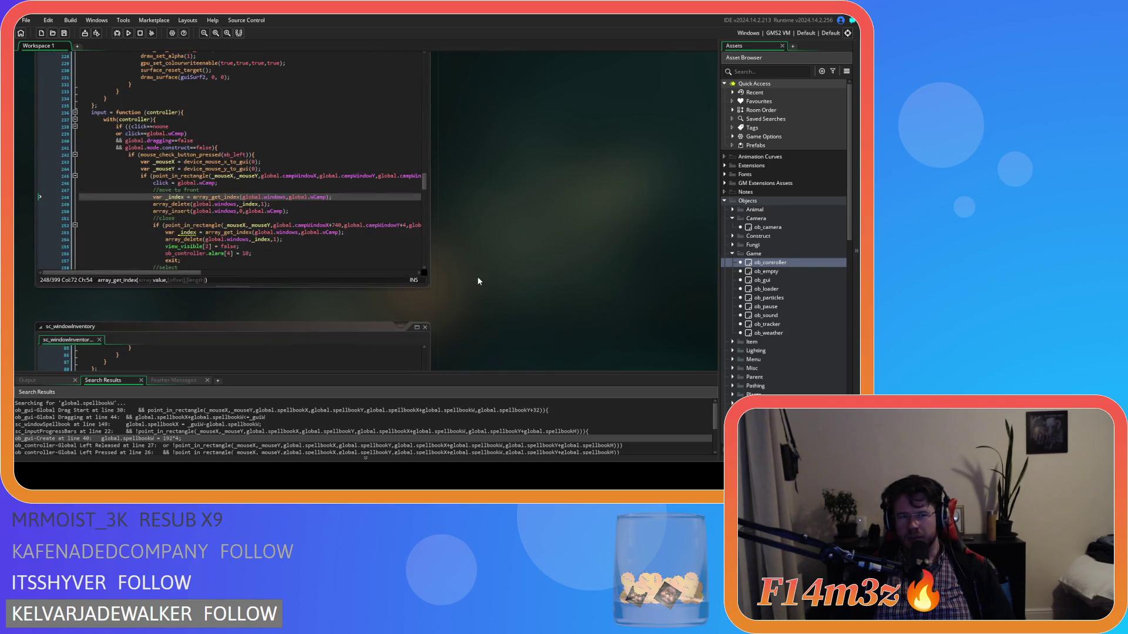
Step: Open the ob_camera object from the asset list
scroll(478, 281, "down", 3)
scroll(478, 281, "down", 3)
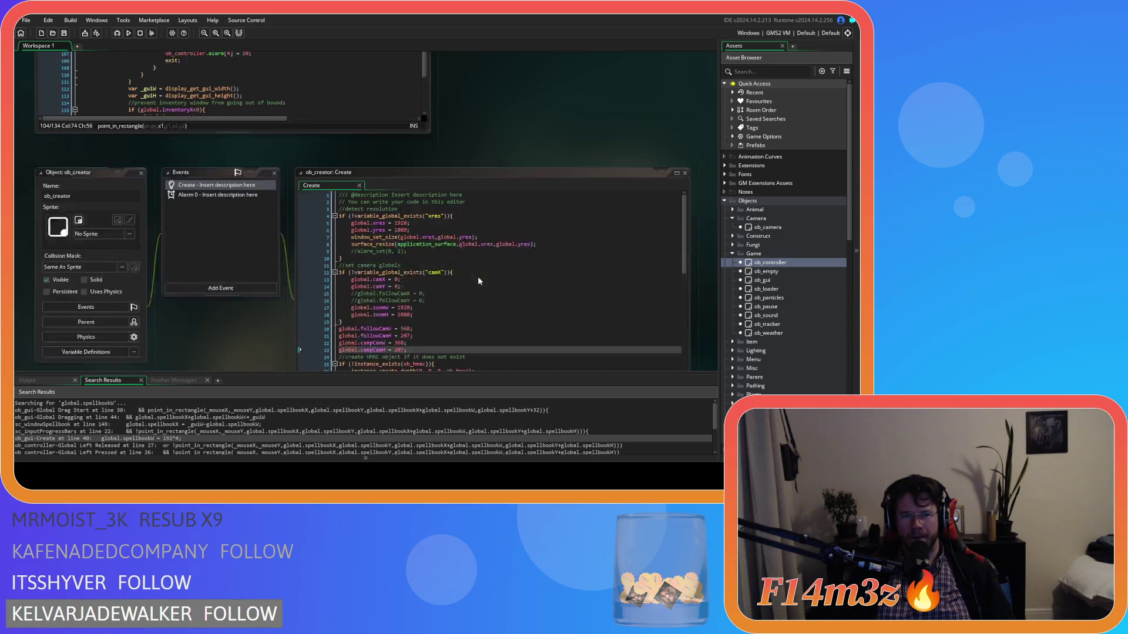
scroll(478, 281, "down", 1)
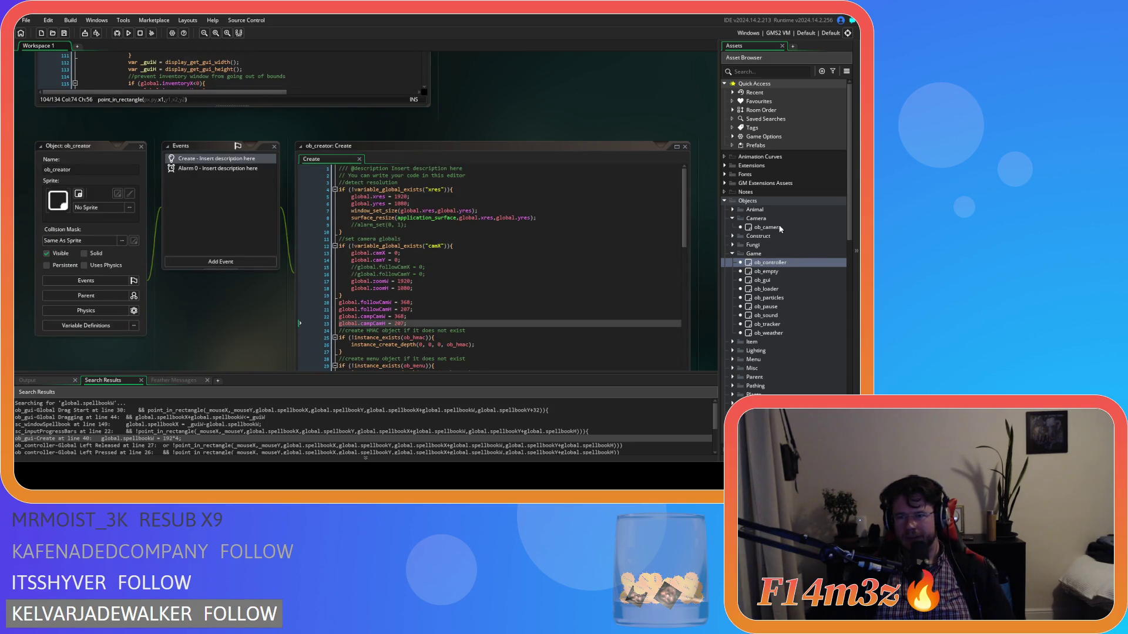
double_click(769, 229)
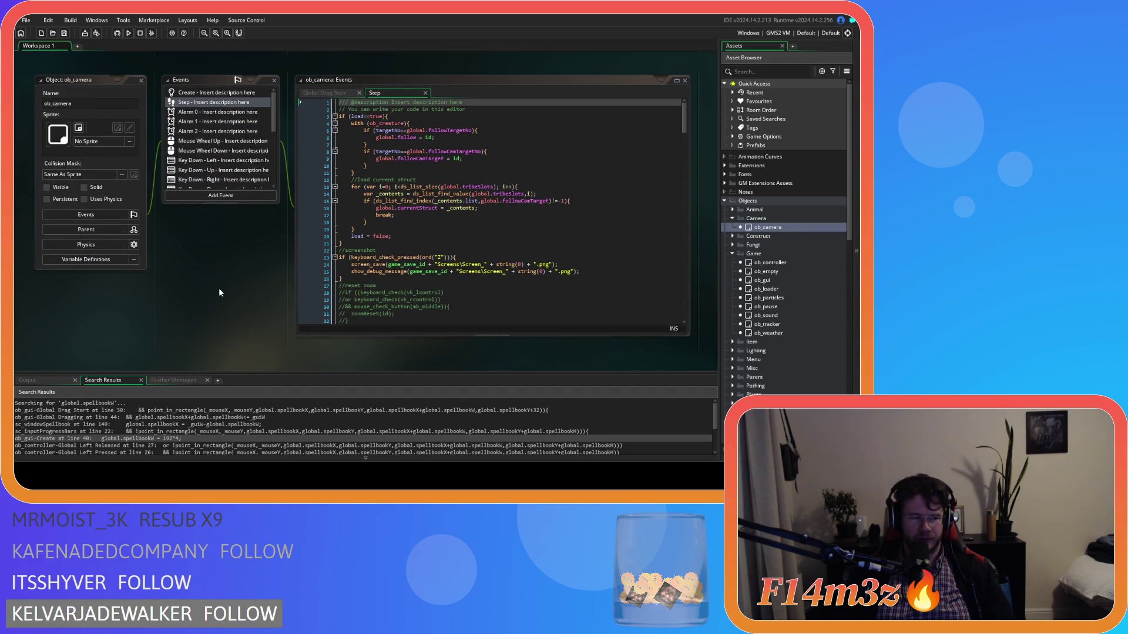
Step: Search the project for global.campW as whole words and jump to the line 37 match
key("ctrl+shift+f")
type("global.")
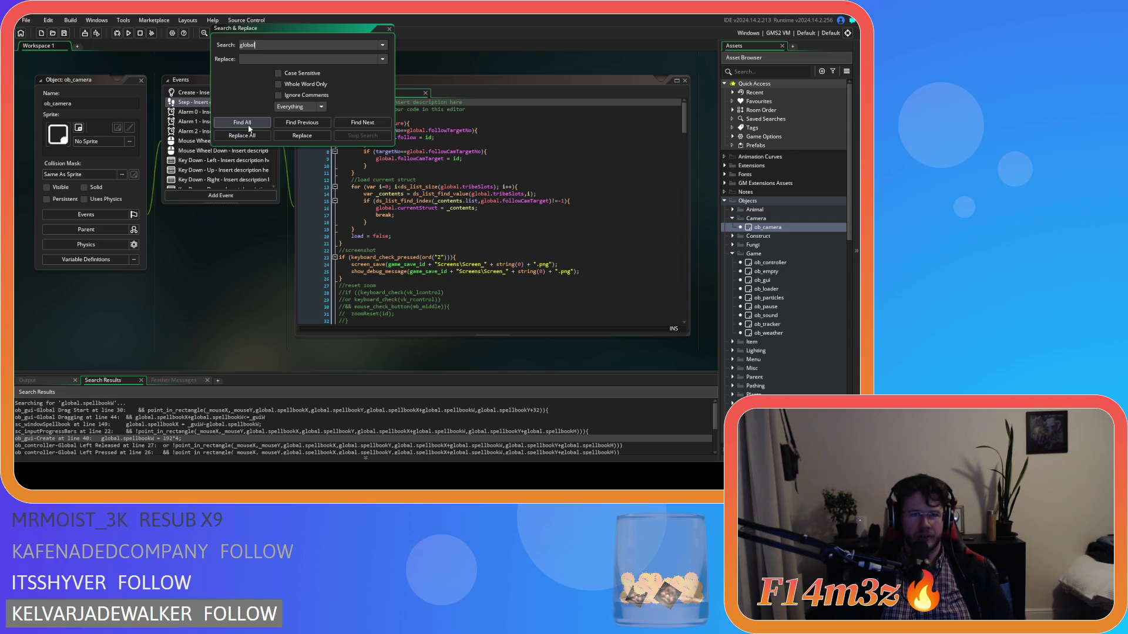
key("BackSpace")
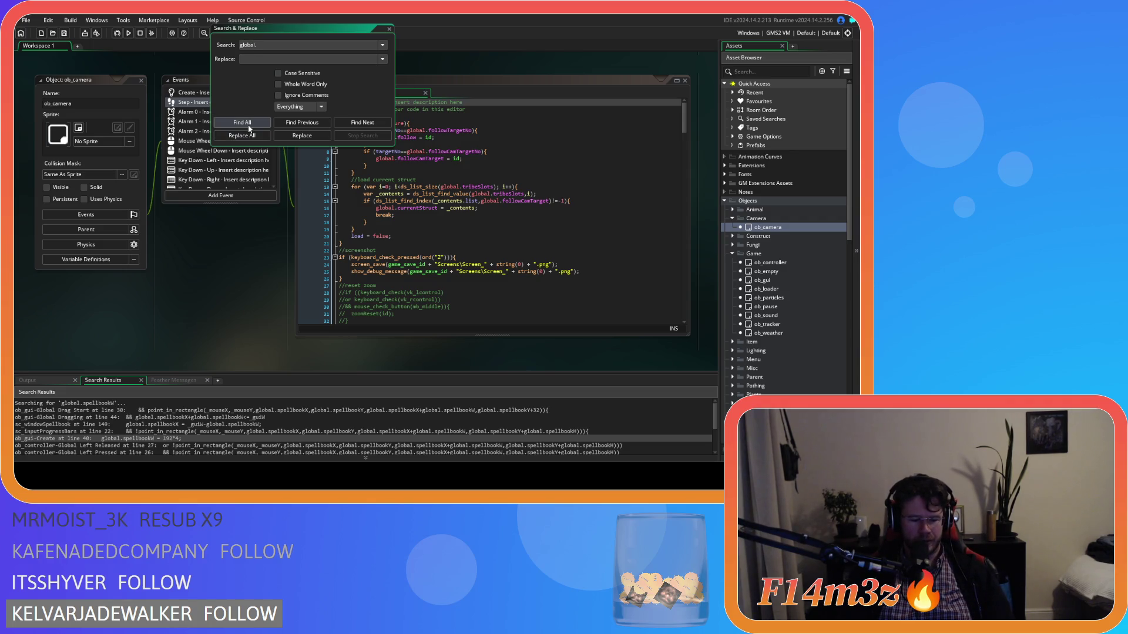
type("campW")
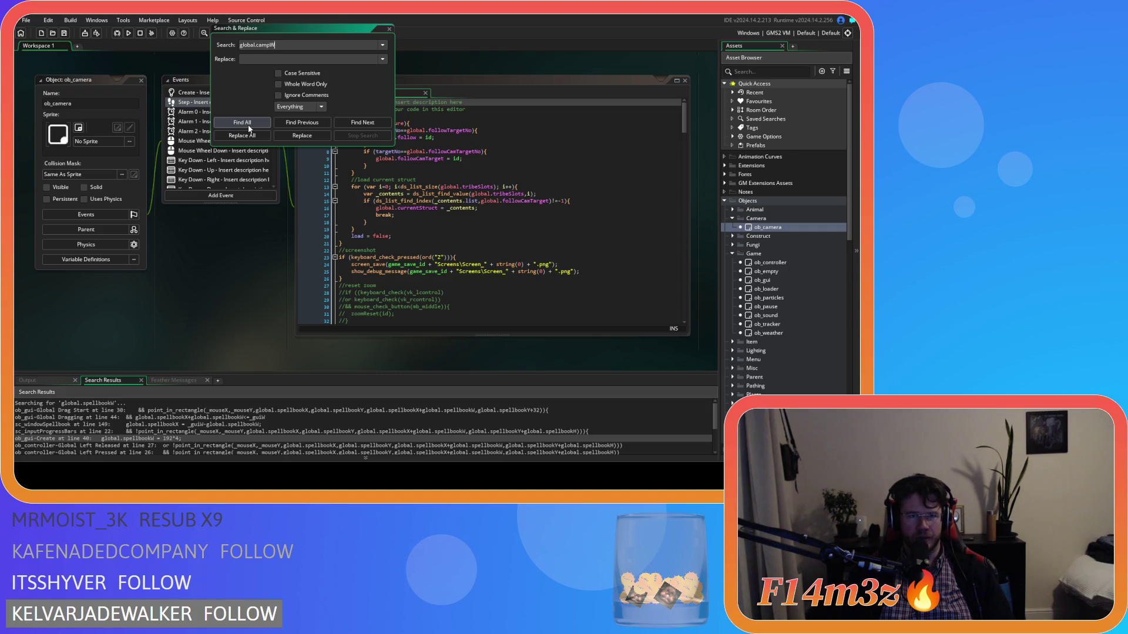
left_click(248, 123)
scroll(244, 423, "down", 10)
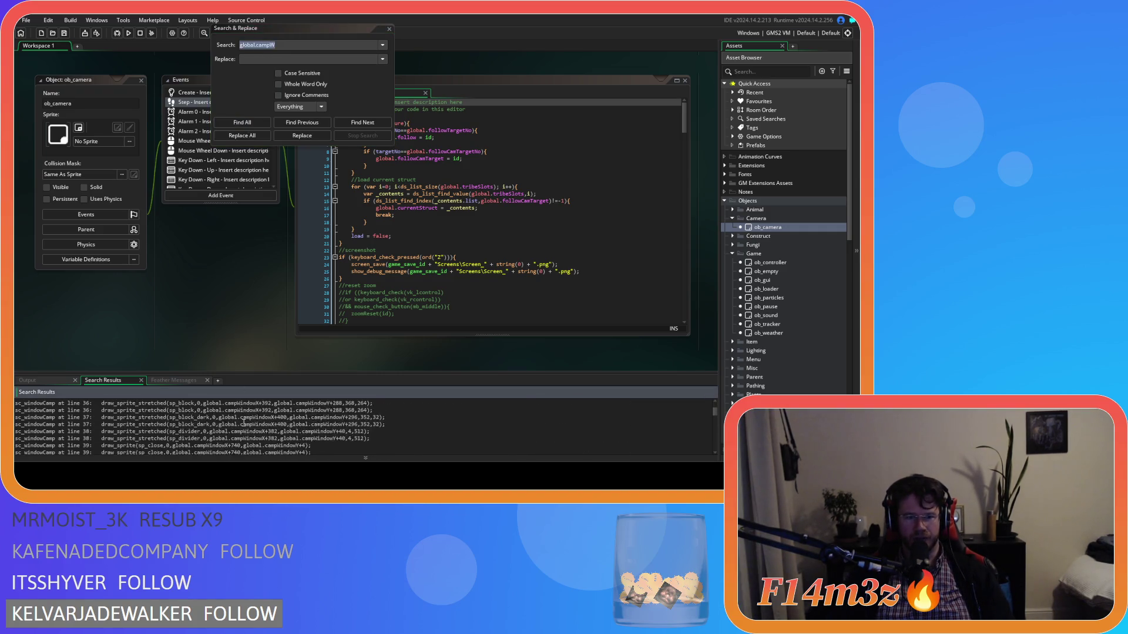
scroll(244, 423, "down", 2)
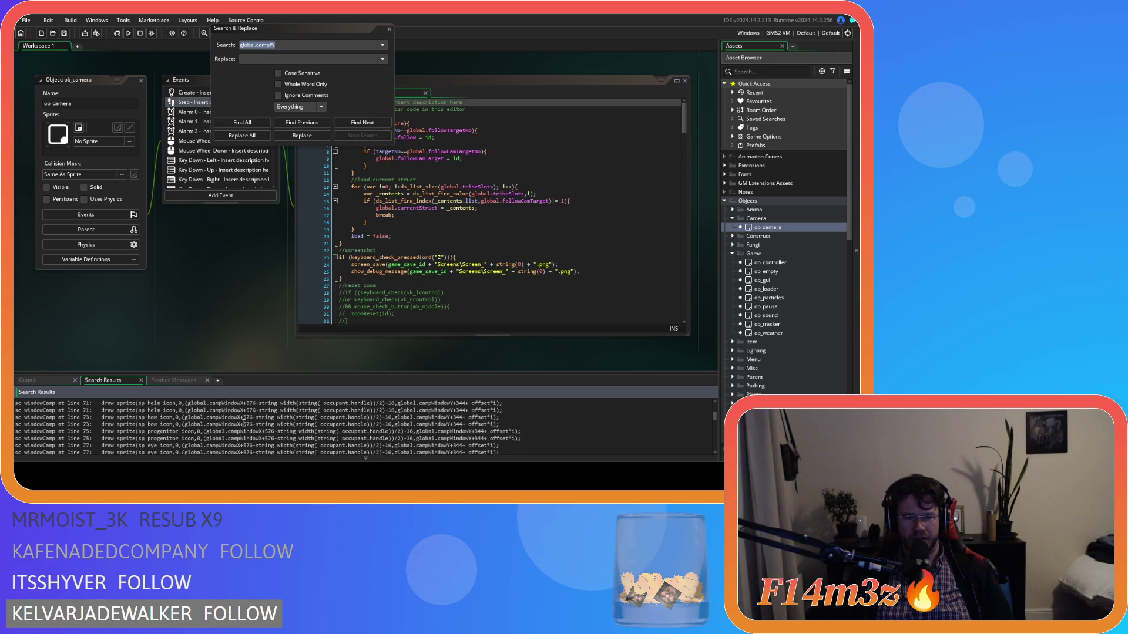
scroll(244, 423, "down", 1)
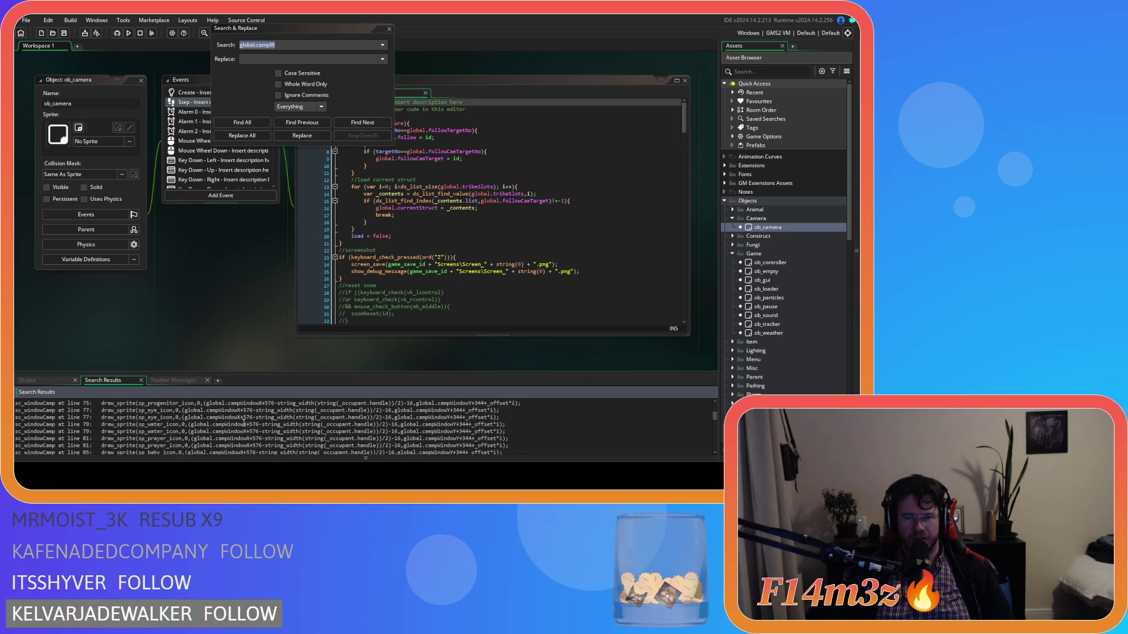
left_click(279, 84)
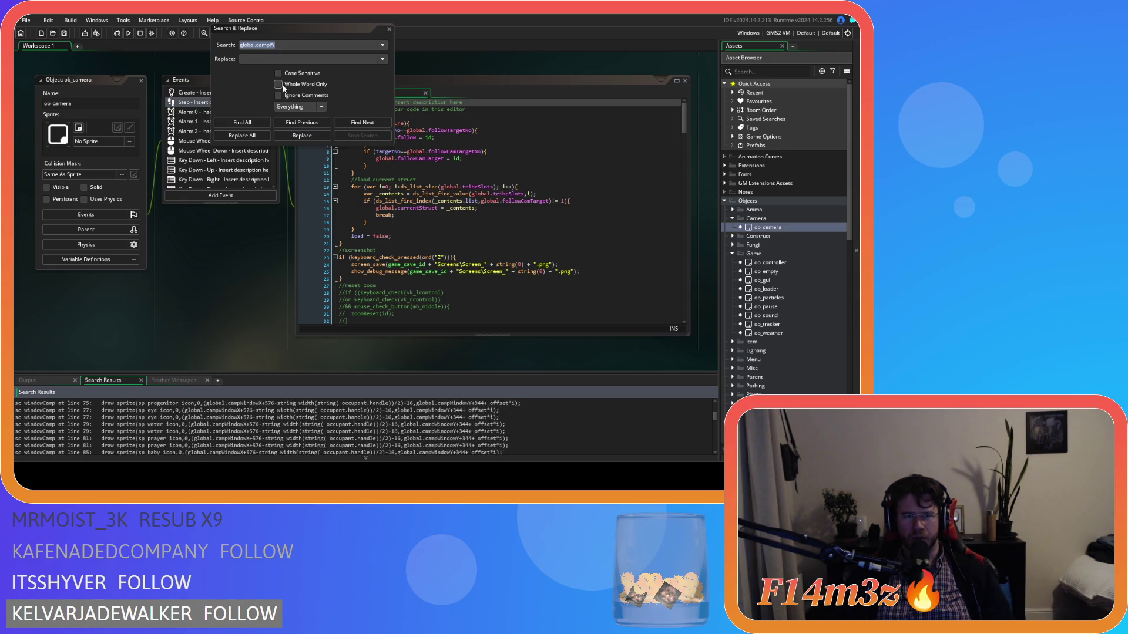
left_click(241, 124)
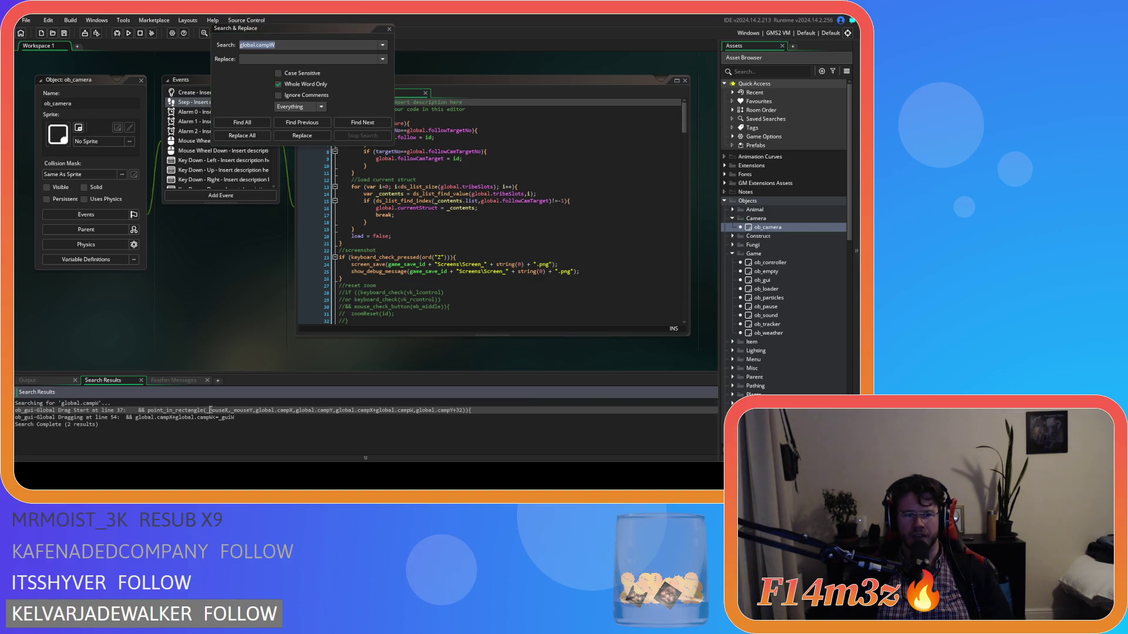
double_click(210, 410)
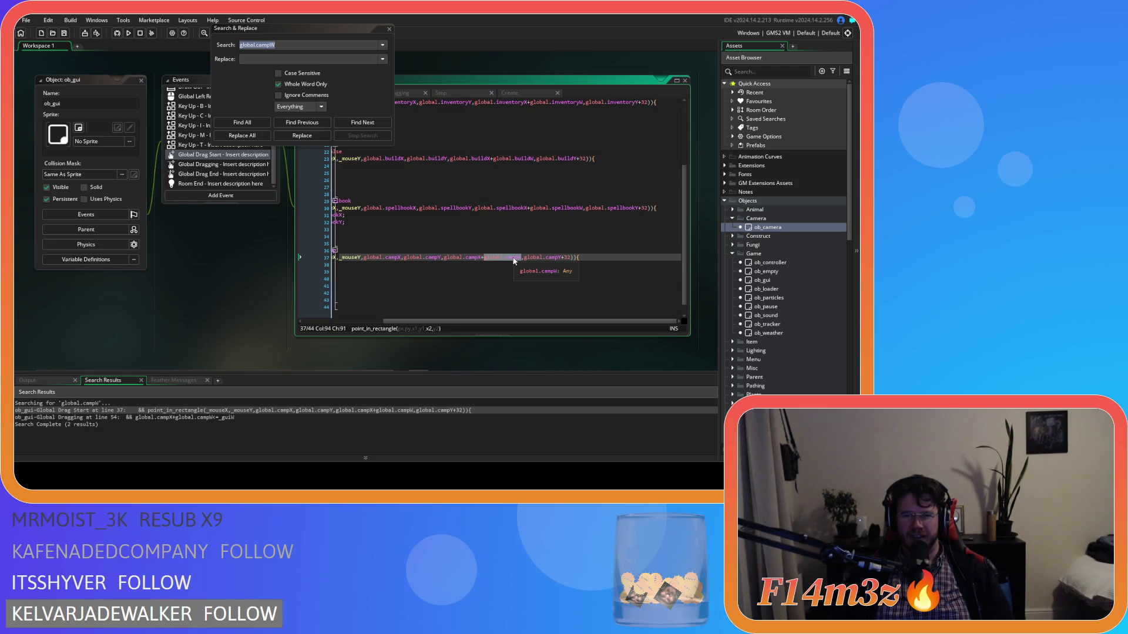
Step: Change campW to global.campWindowW in line 37's camp check
left_click(515, 258)
type("WindowW")
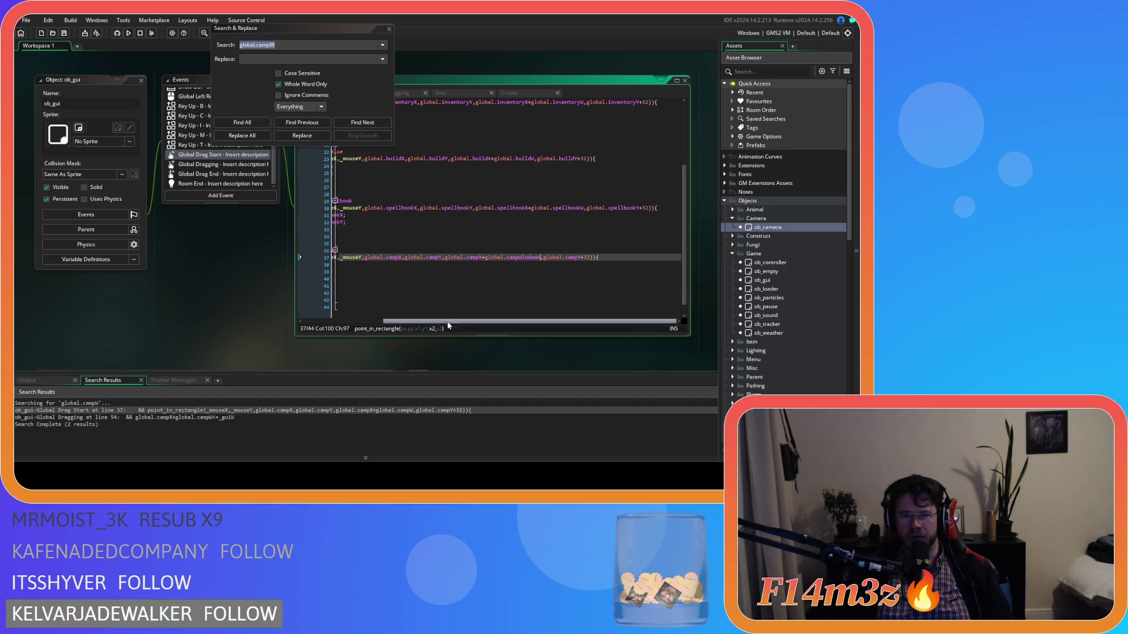
left_click_drag(449, 321, 376, 325)
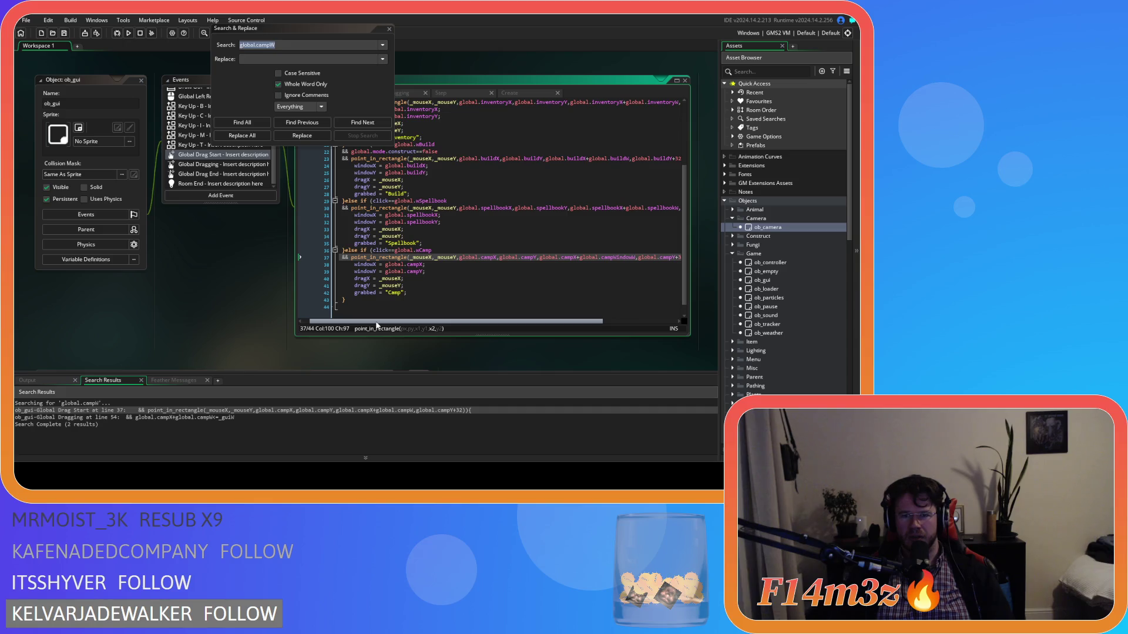
left_click_drag(377, 325, 451, 325)
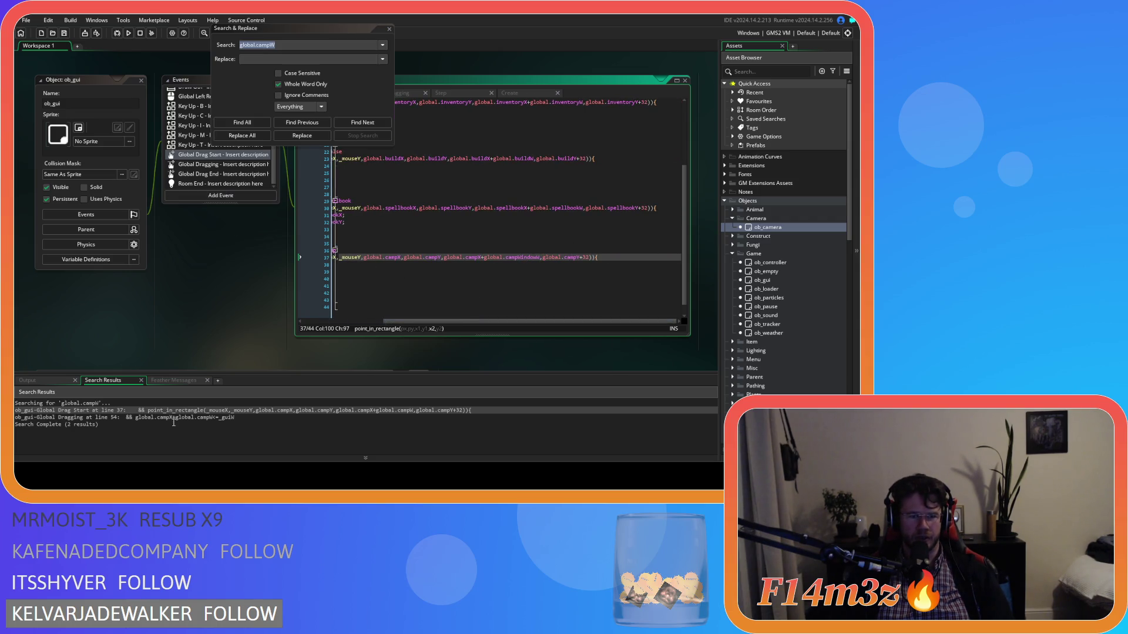
Step: Rename campW to campWindowW on line 54 and campH to campWindowH on line 56
double_click(144, 417)
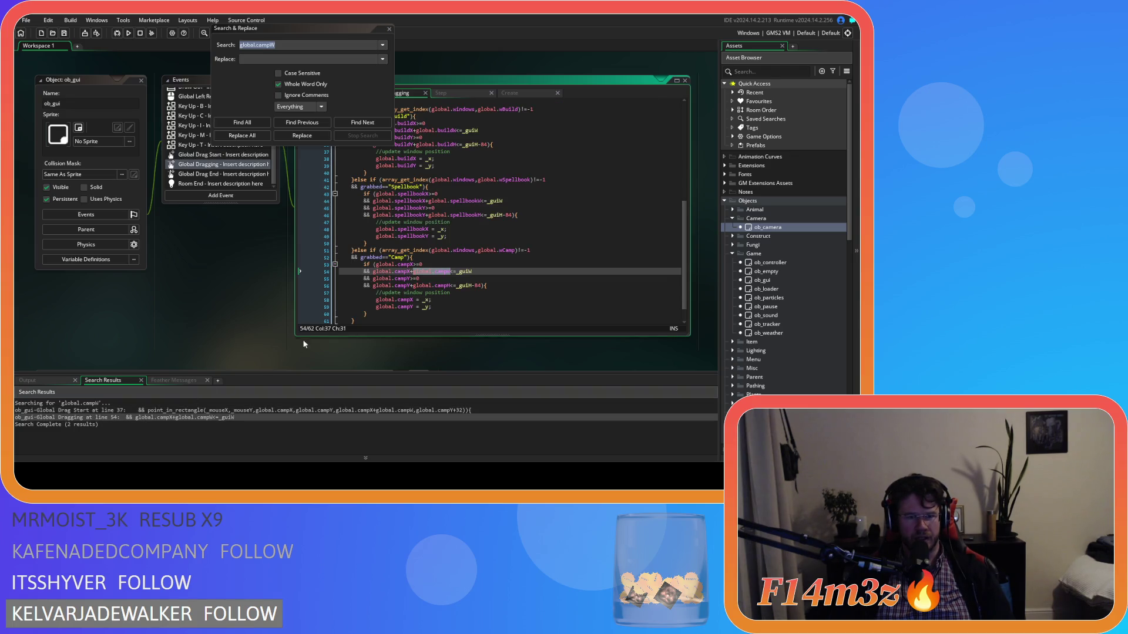
double_click(442, 272)
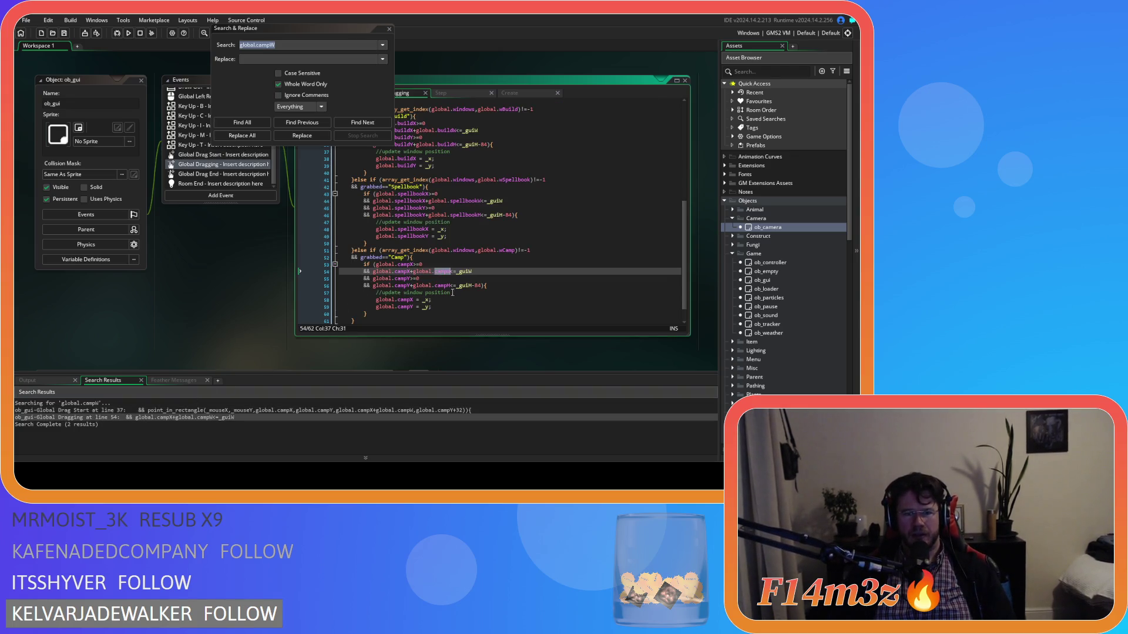
type("campWindowW")
double_click(443, 286)
type("campWindowH")
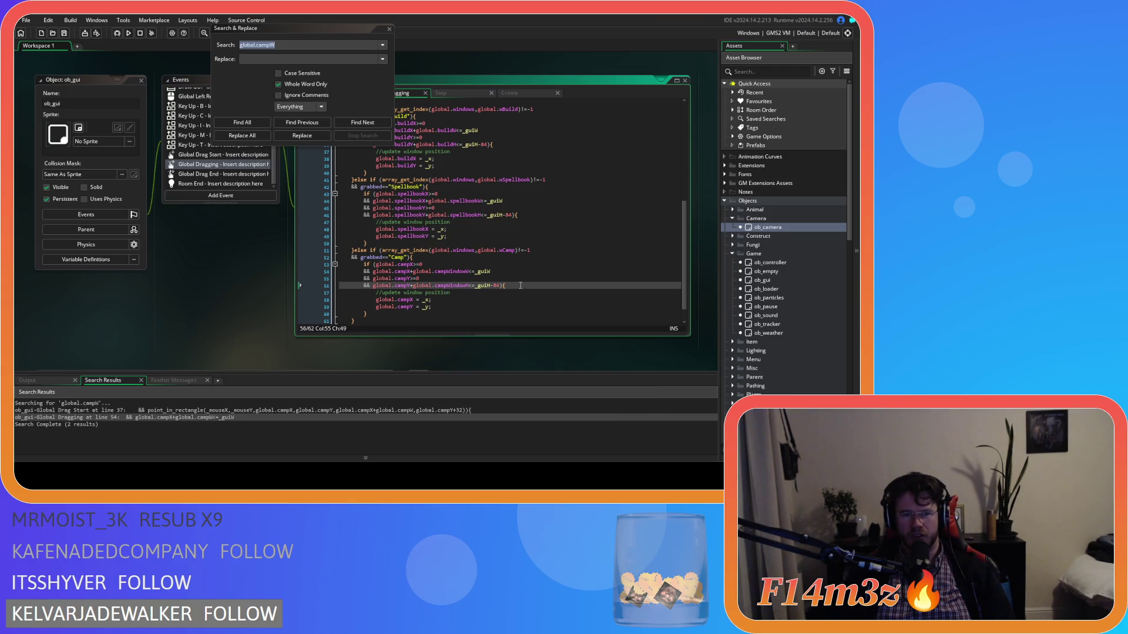
Step: Review the Drag End, Dragging and Drag Start event code, then build and run the game
double_click(218, 174)
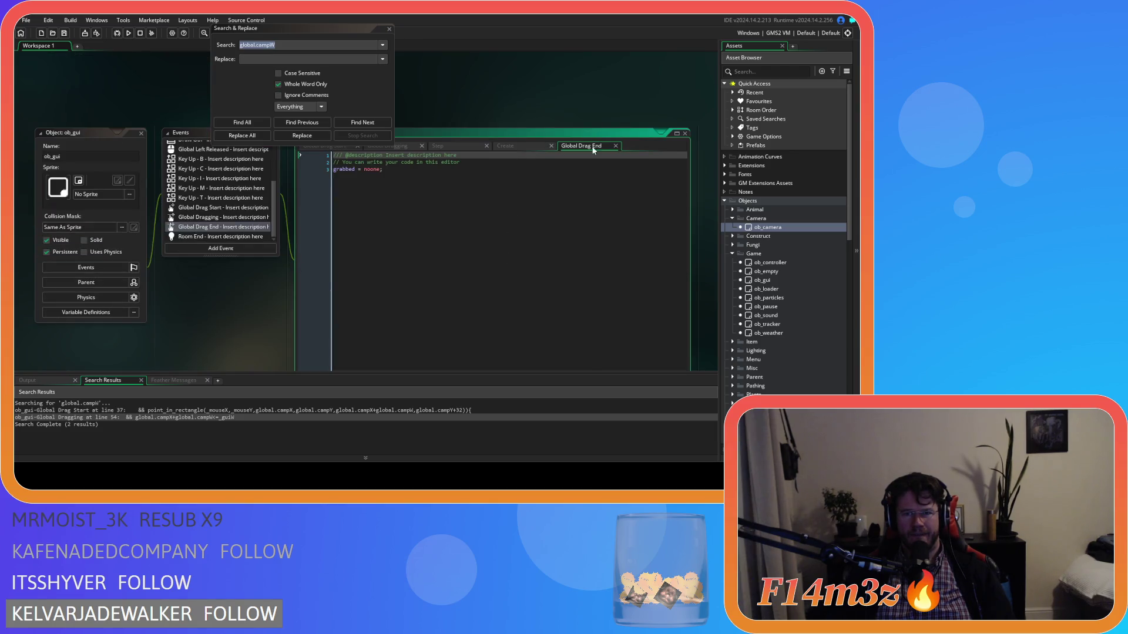
double_click(224, 217)
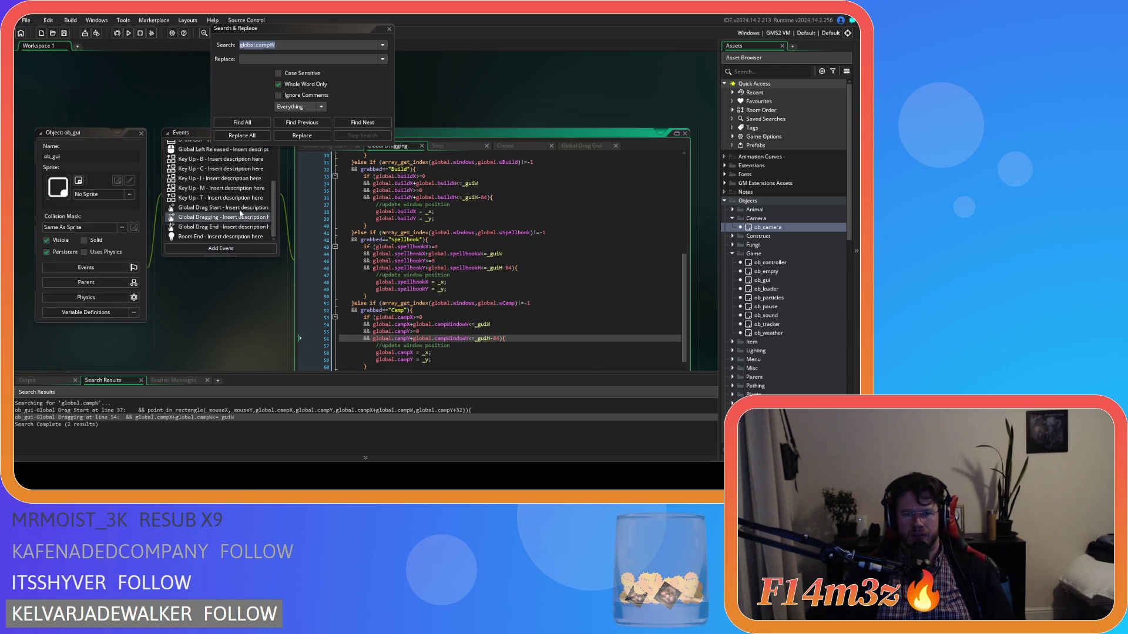
double_click(232, 209)
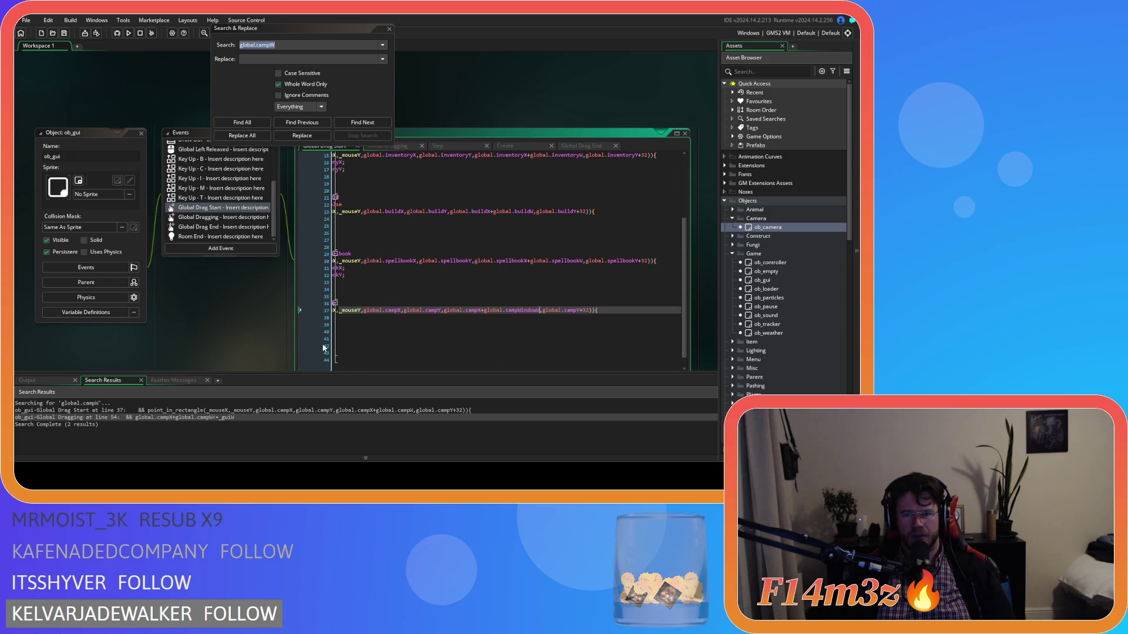
key("F5")
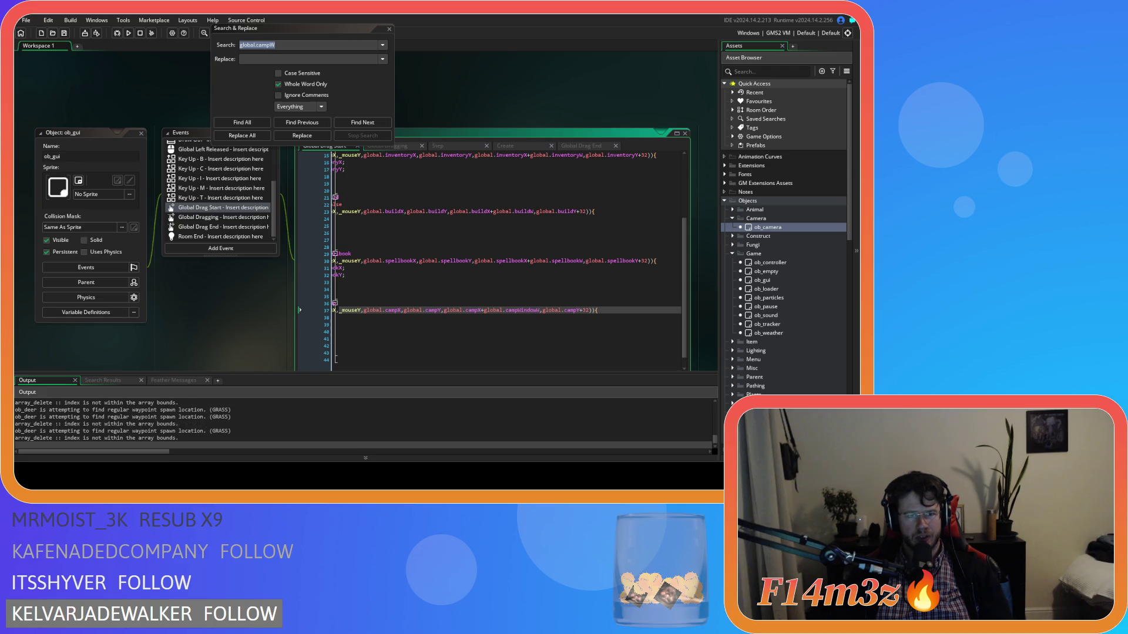
Step: Open the Camp panel in the running game, then quit with Escape and Y
key("alt+Tab")
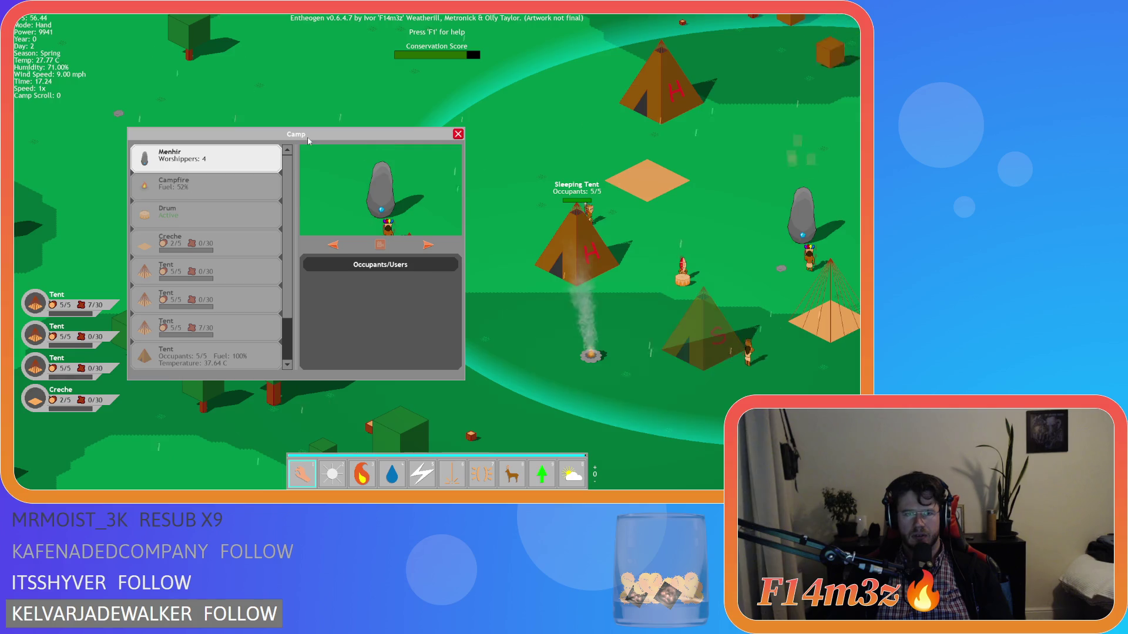
key("Escape")
key("Escape")
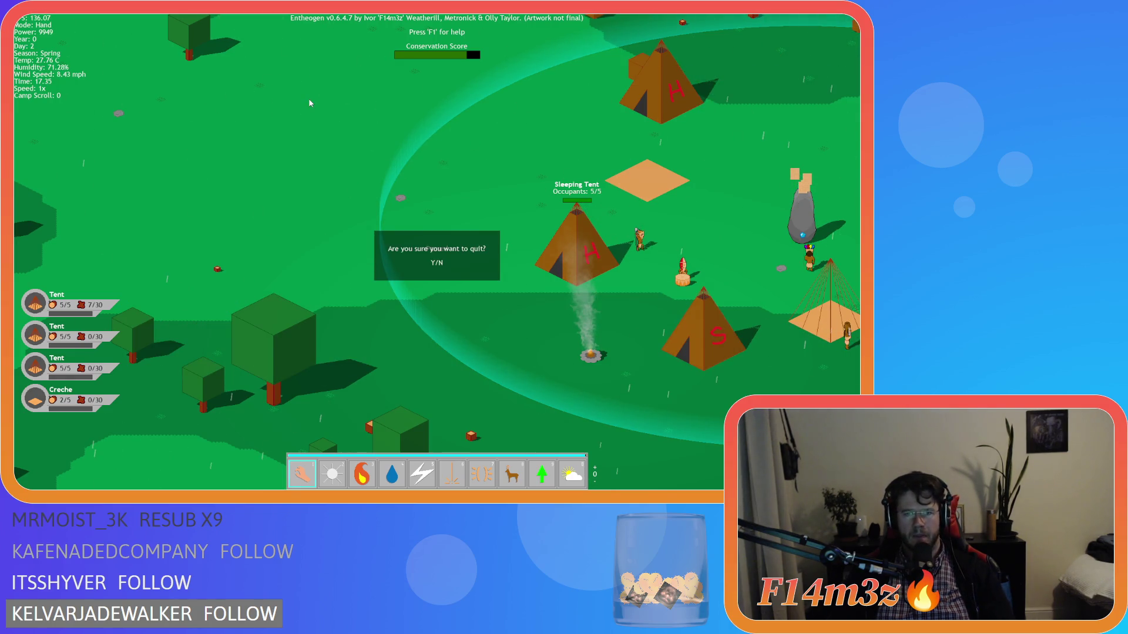
key("y")
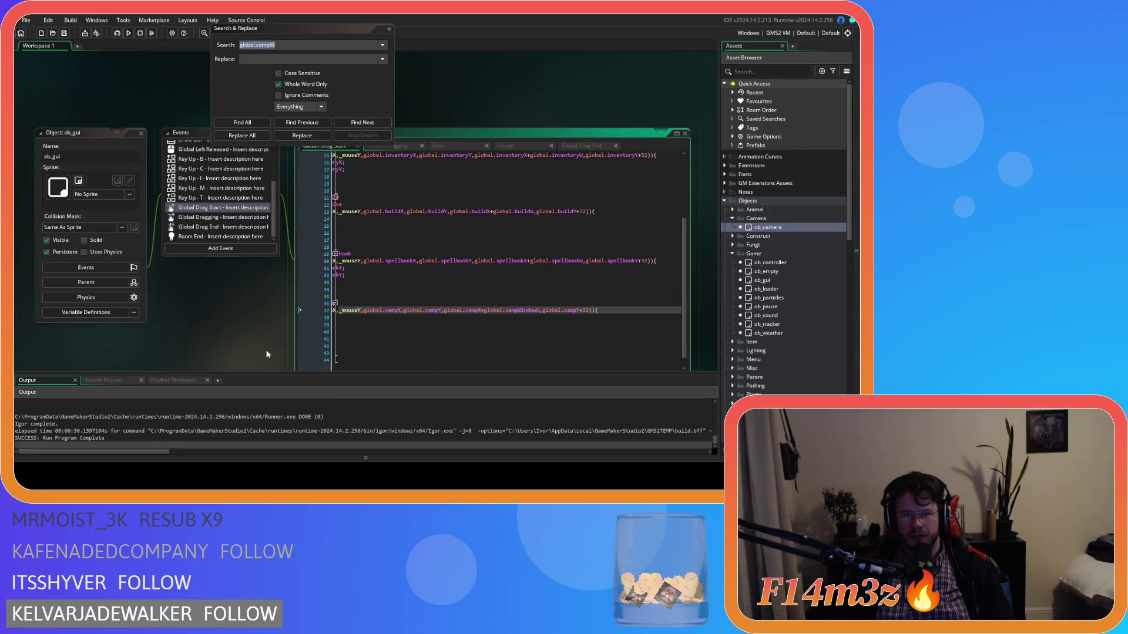
Step: Search the project for every match of global.campX
mouse_move(252, 309)
left_mouse_down()
mouse_move(322, 290)
mouse_move(288, 286)
left_mouse_up()
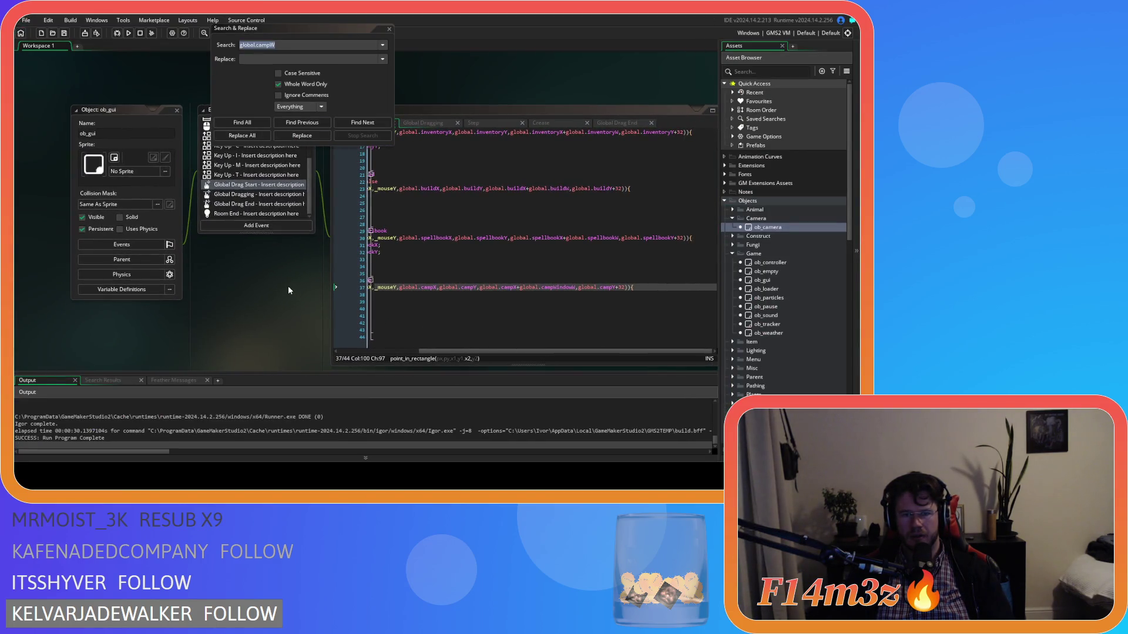
left_click(429, 287)
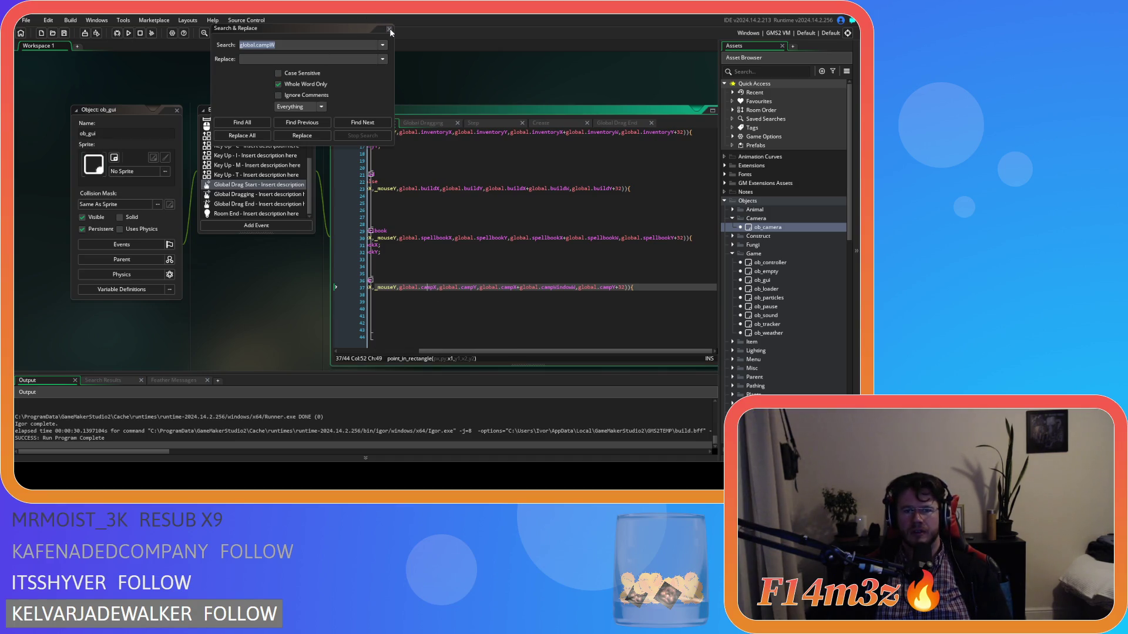
left_click_drag(278, 46, 271, 45)
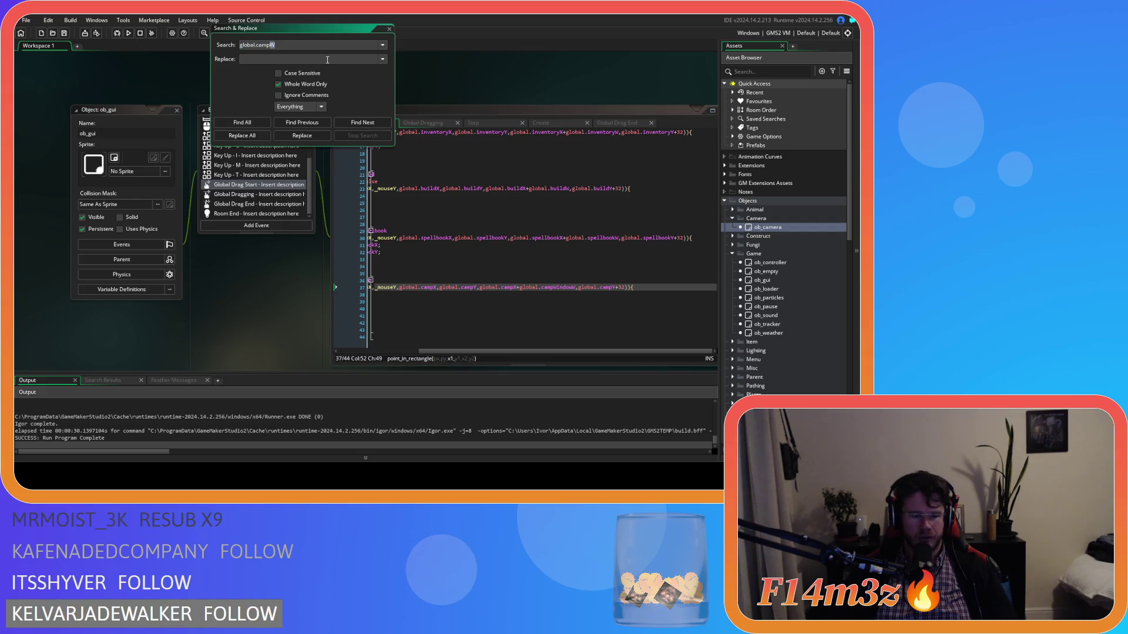
left_click(242, 123)
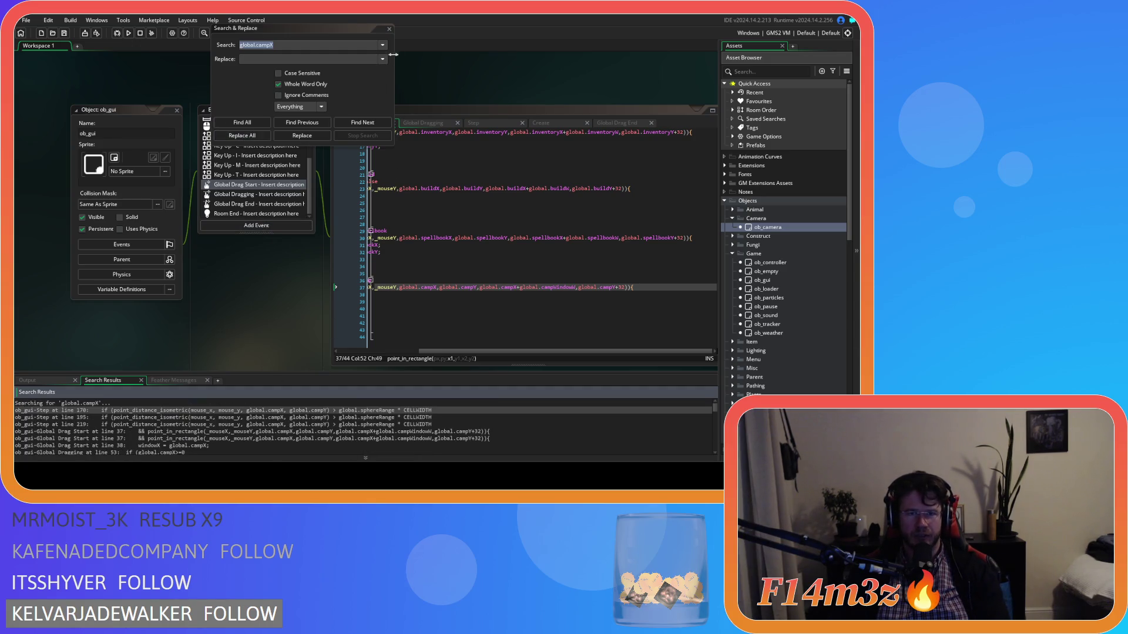
left_click(389, 29)
Step: Change line 37's camp check to global.campWindowX and global.campWindowY
left_click(432, 291)
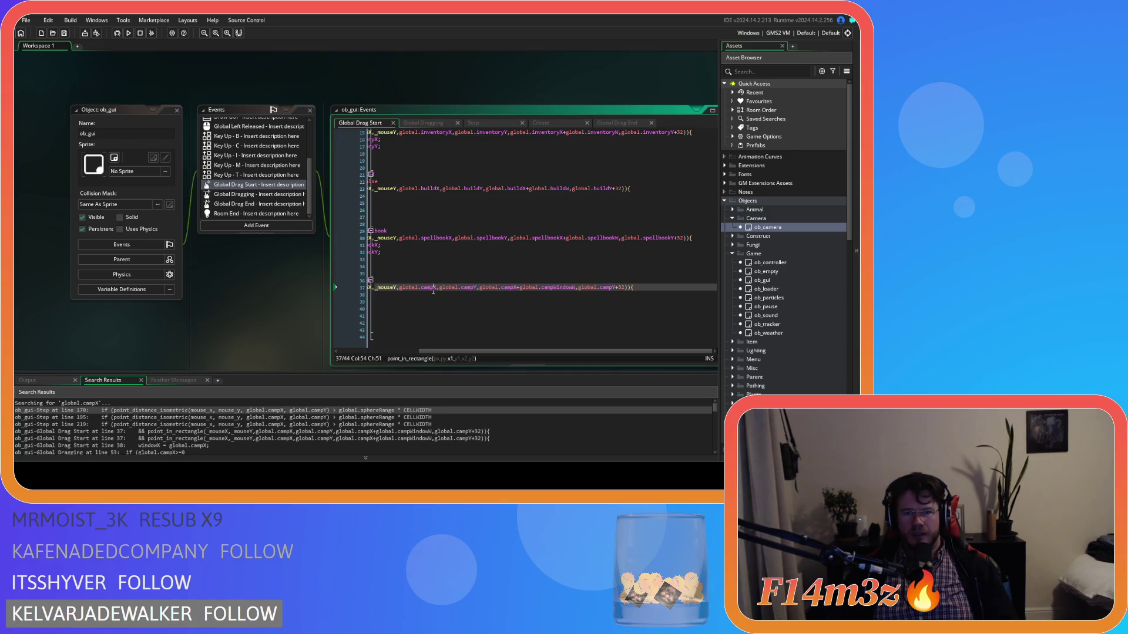
key("BackSpace")
type("WindowW")
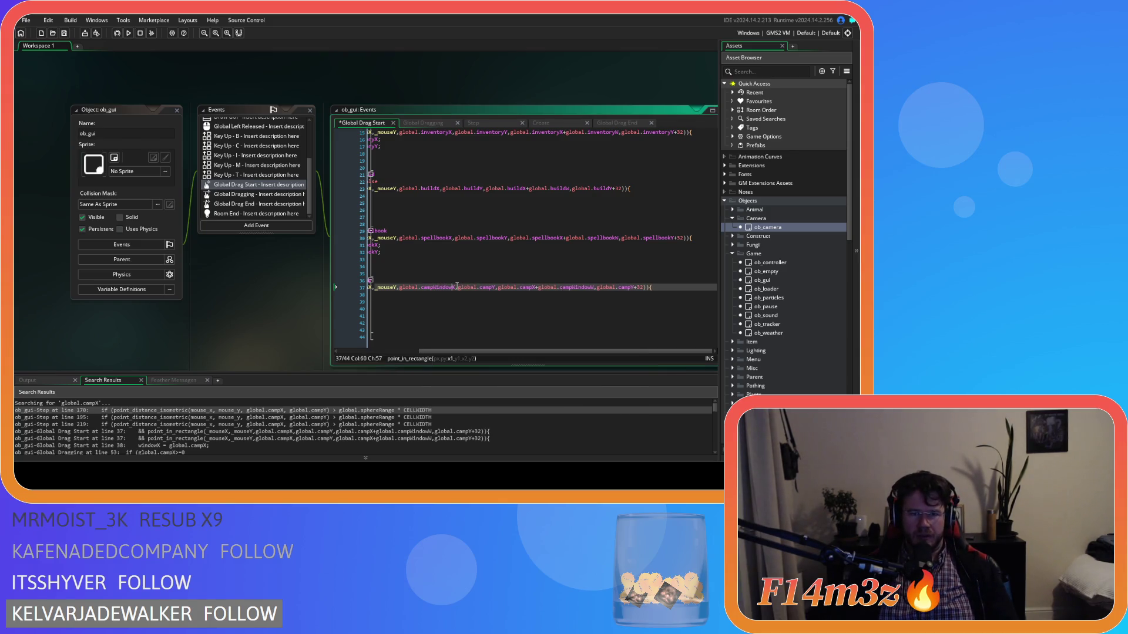
left_click(493, 288)
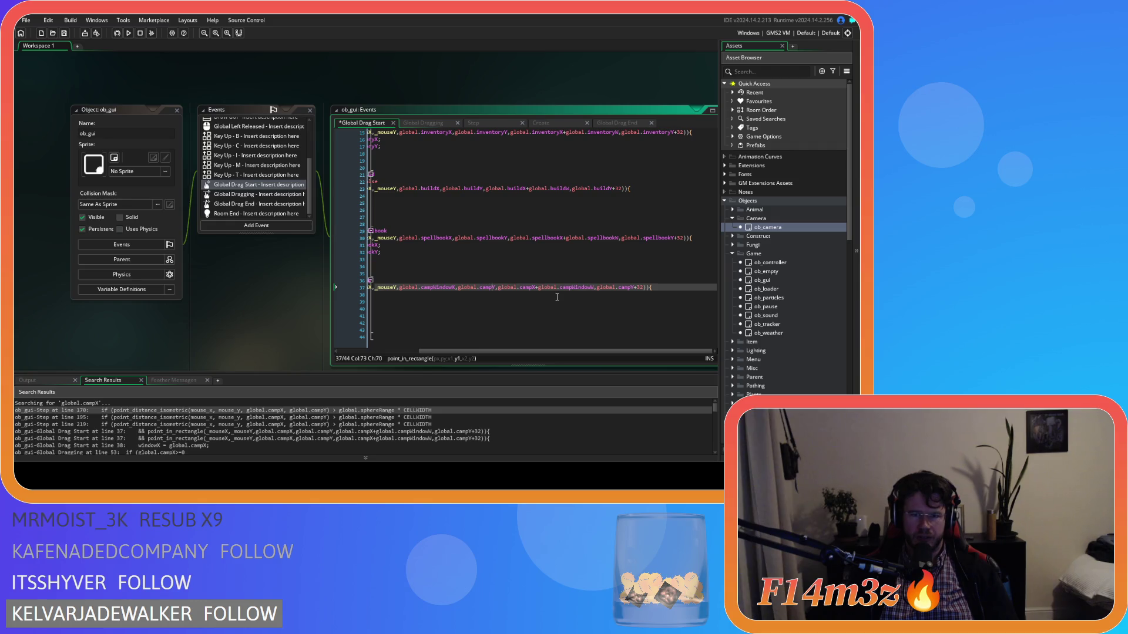
type("Window")
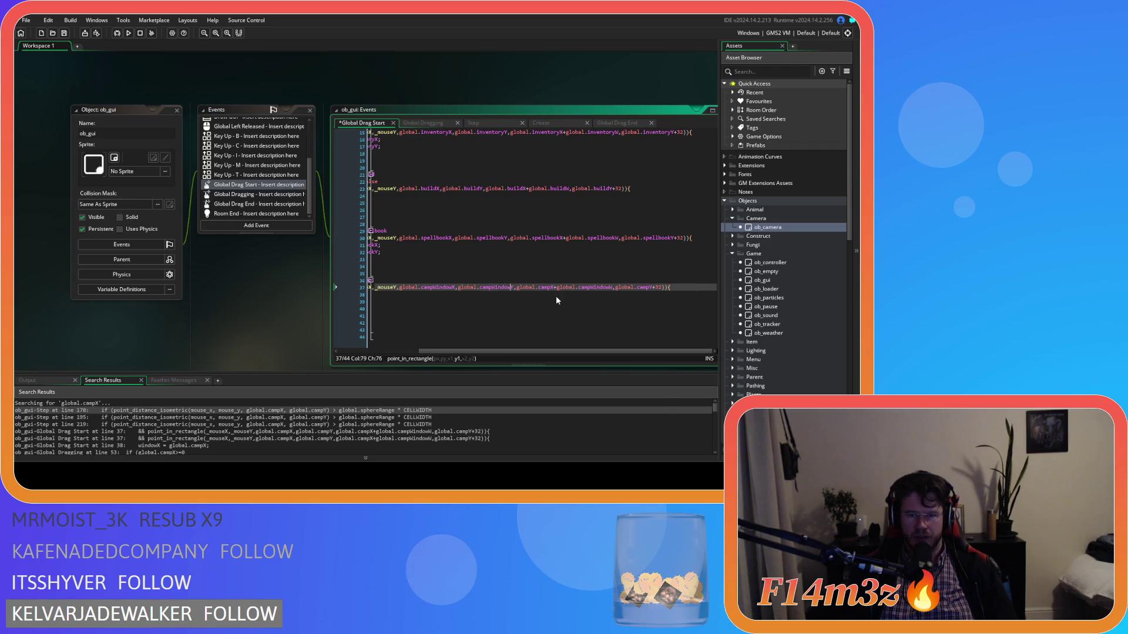
left_click(499, 295)
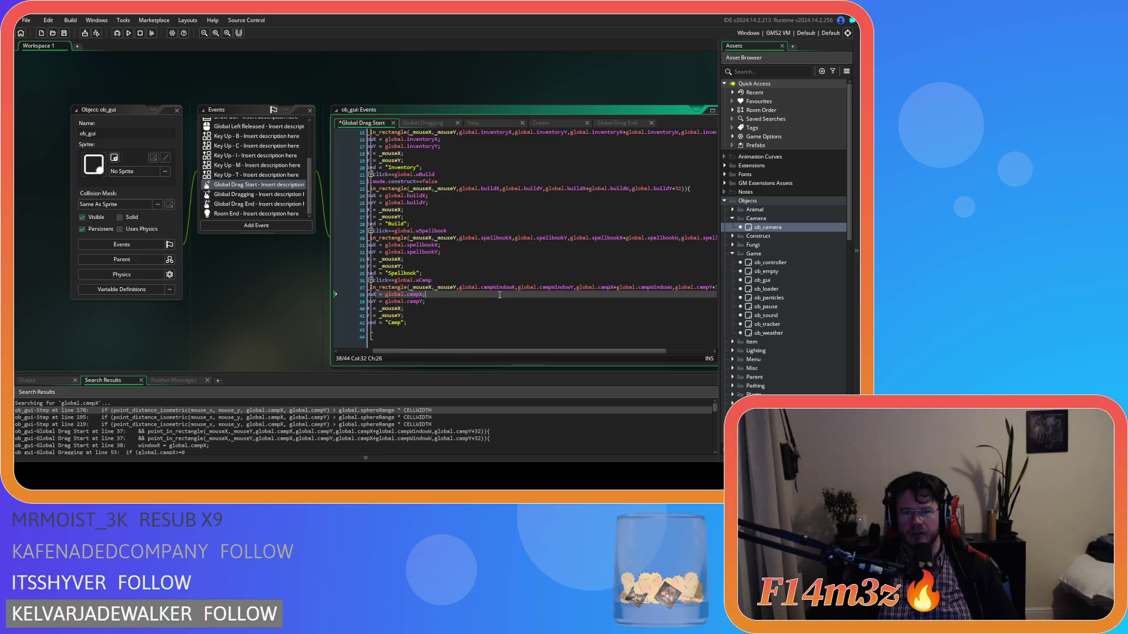
left_click(566, 287)
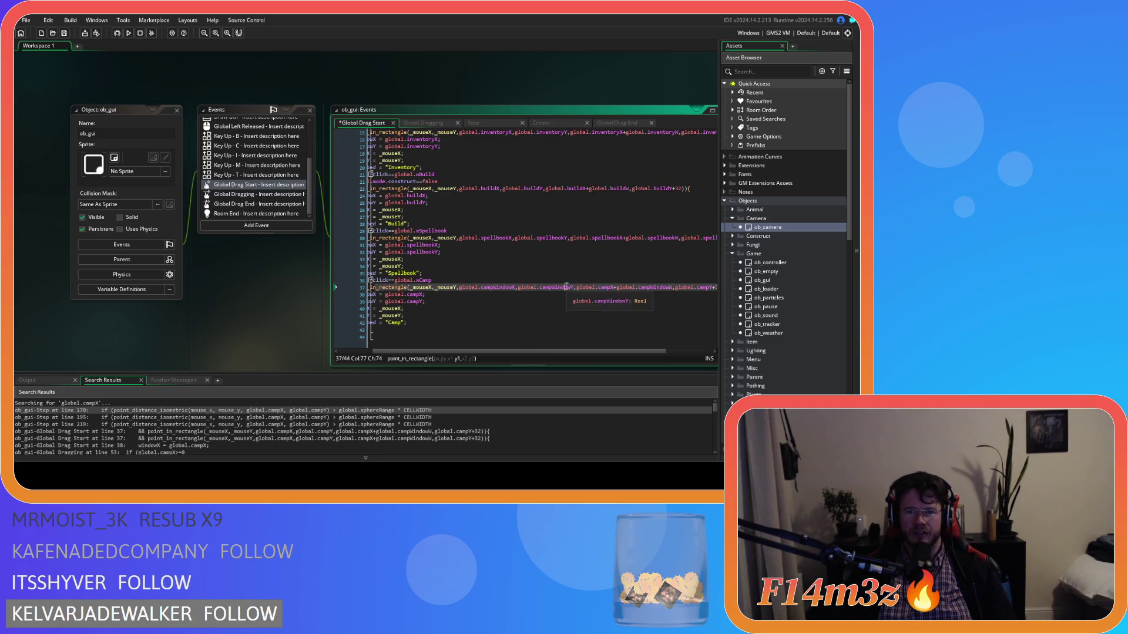
left_click(488, 294)
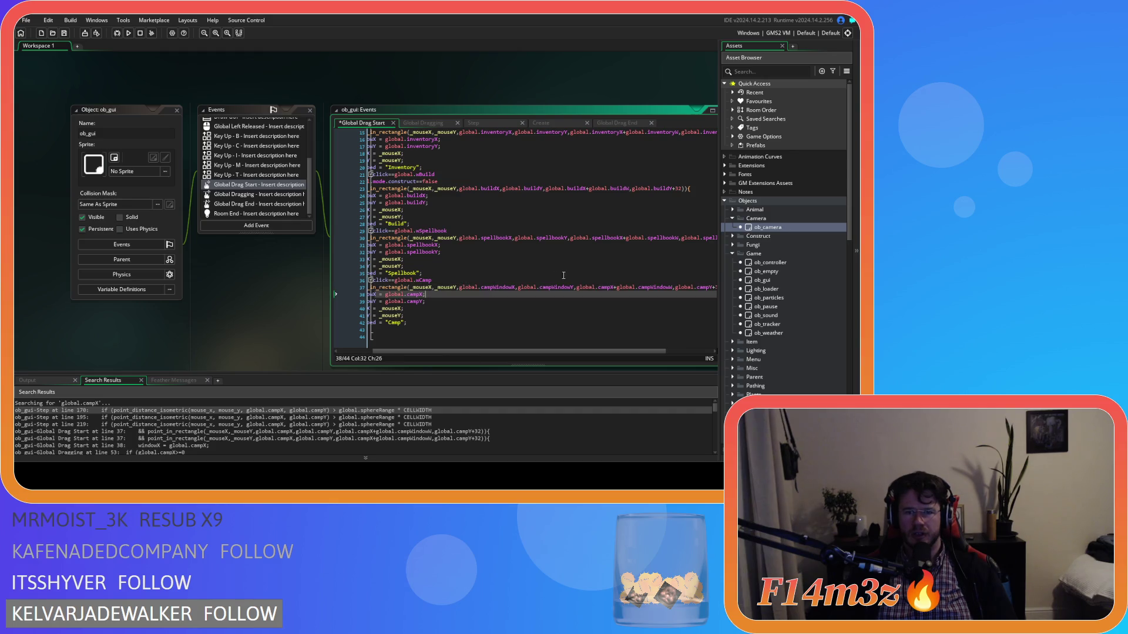
Step: Review the Dragging, Create and Drag End code, save Global Drag Start, and open ob_controller
left_click(442, 123)
scroll(548, 256, "up", 7)
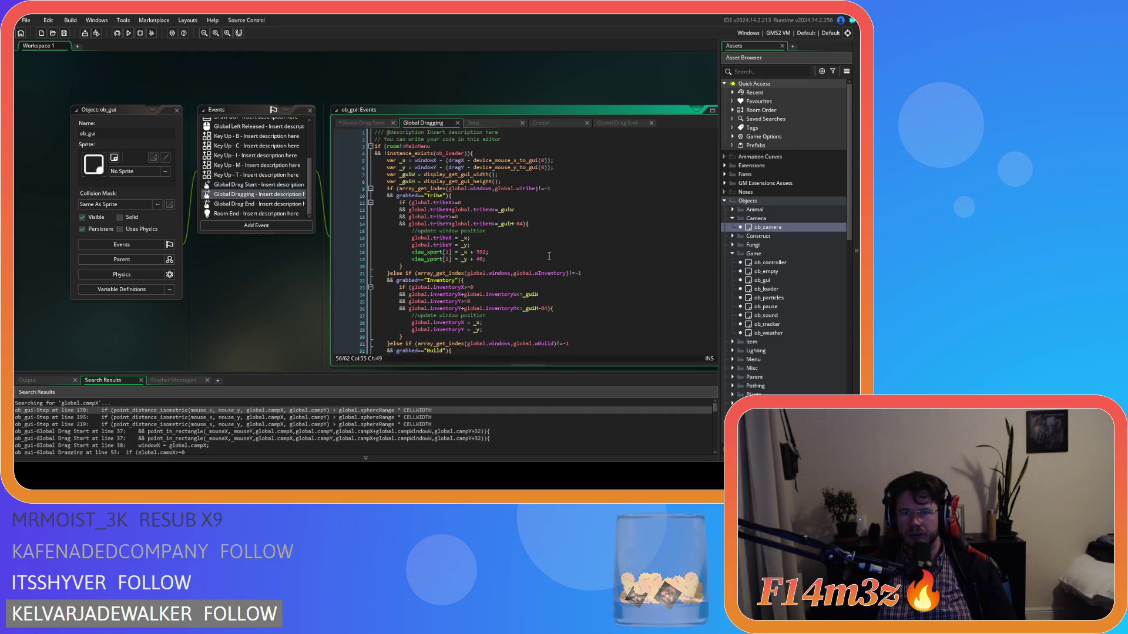
left_click(562, 123)
left_click(623, 123)
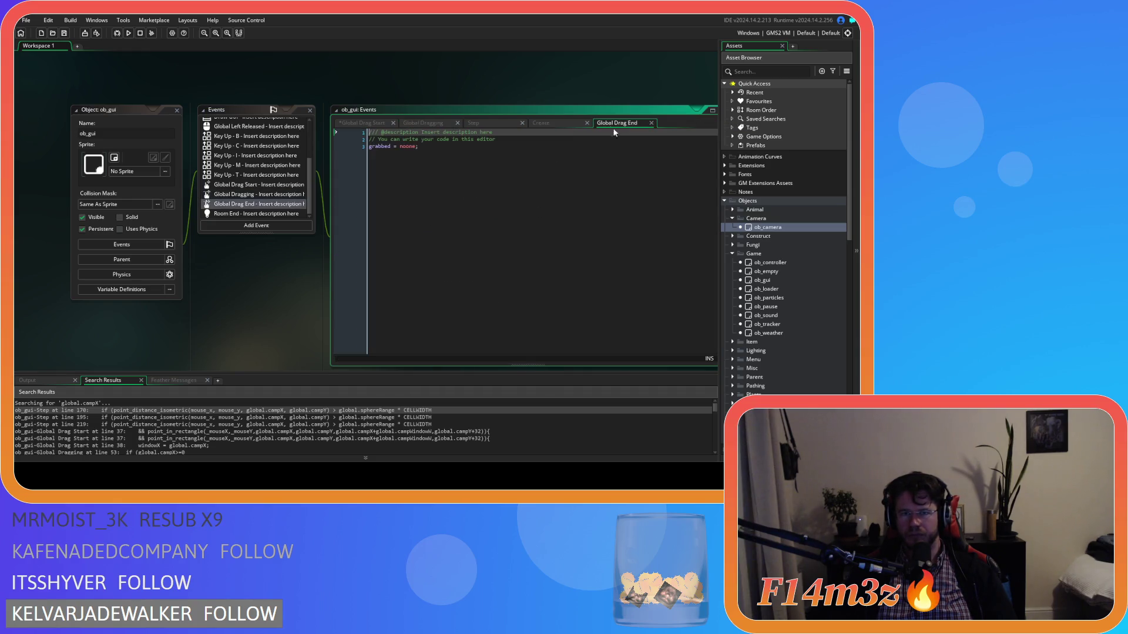
left_click(483, 125)
left_click(431, 123)
scroll(272, 200, "up", 3)
scroll(271, 200, "down", 4)
left_click(360, 124)
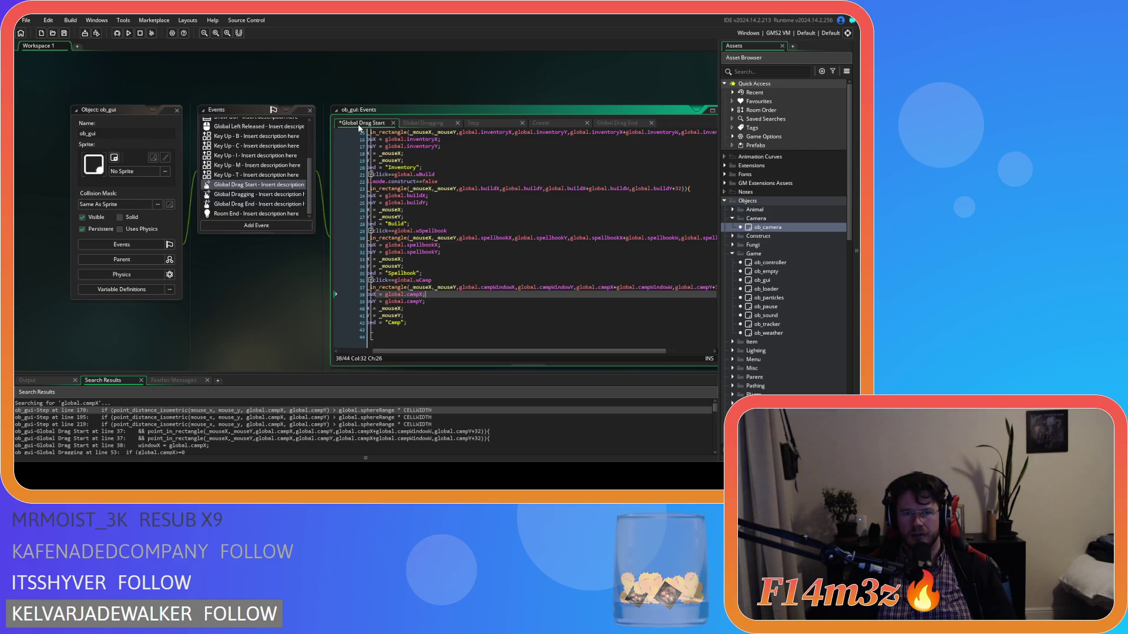
key("ctrl+s")
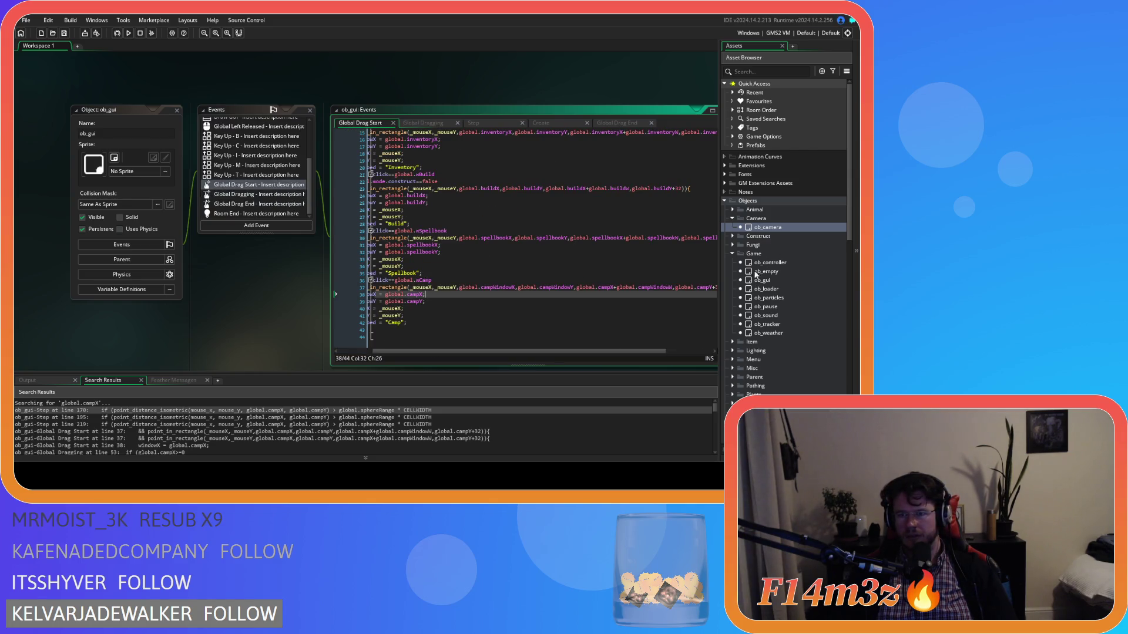
double_click(769, 262)
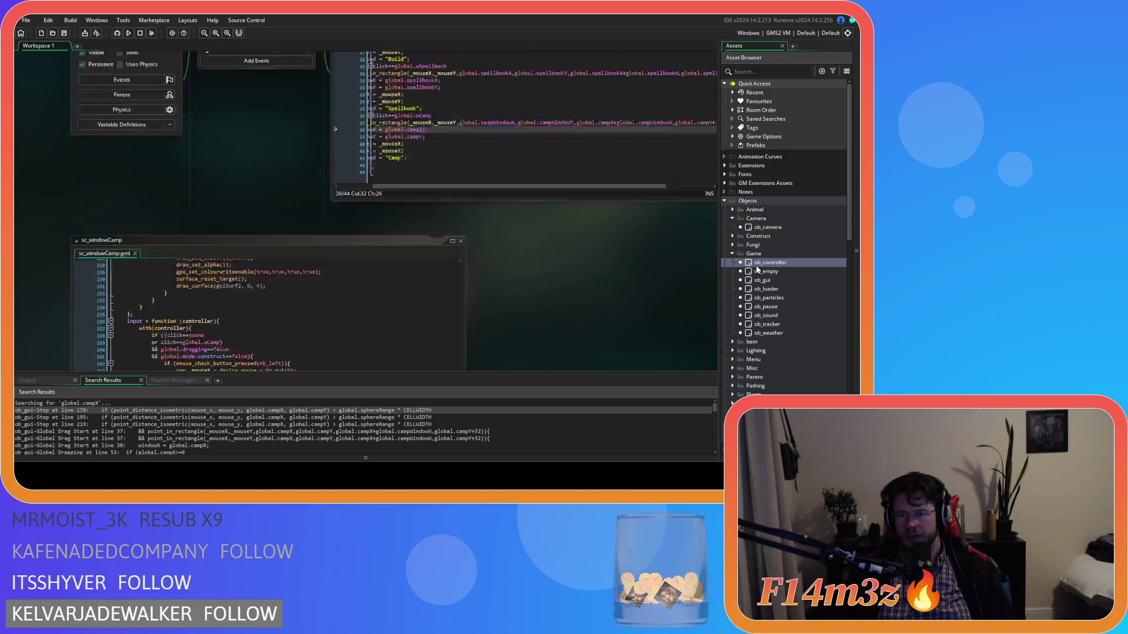
Step: Switch ob_controller's code view from Global Left Pressed to the Global Tap event
scroll(516, 296, "down", 3)
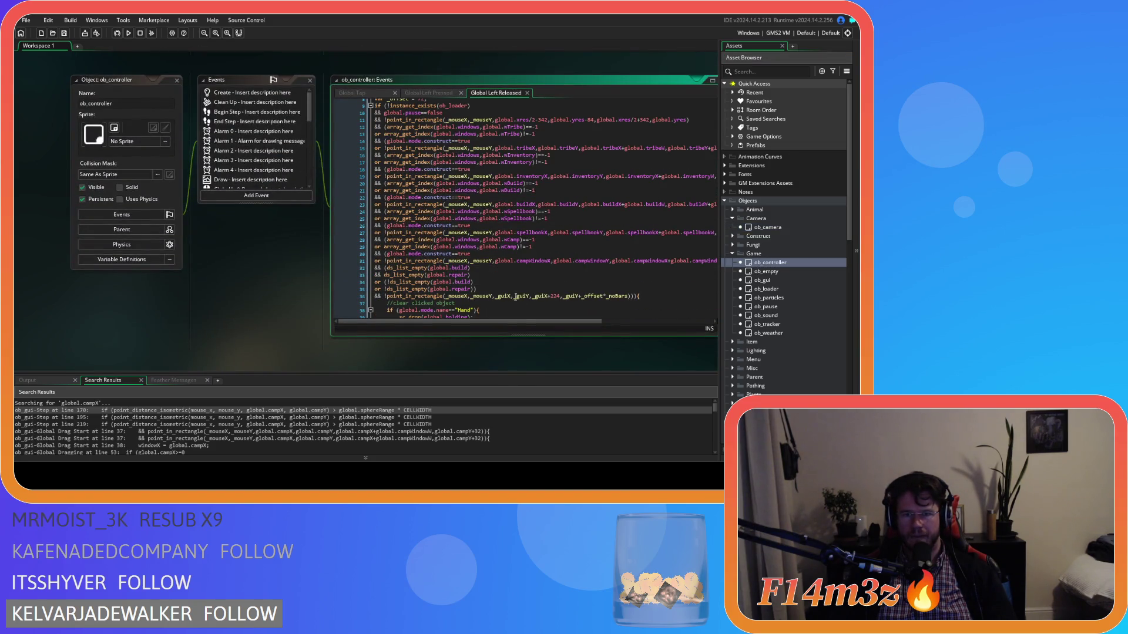
scroll(563, 321, "right", 5)
scroll(563, 322, "left", 5)
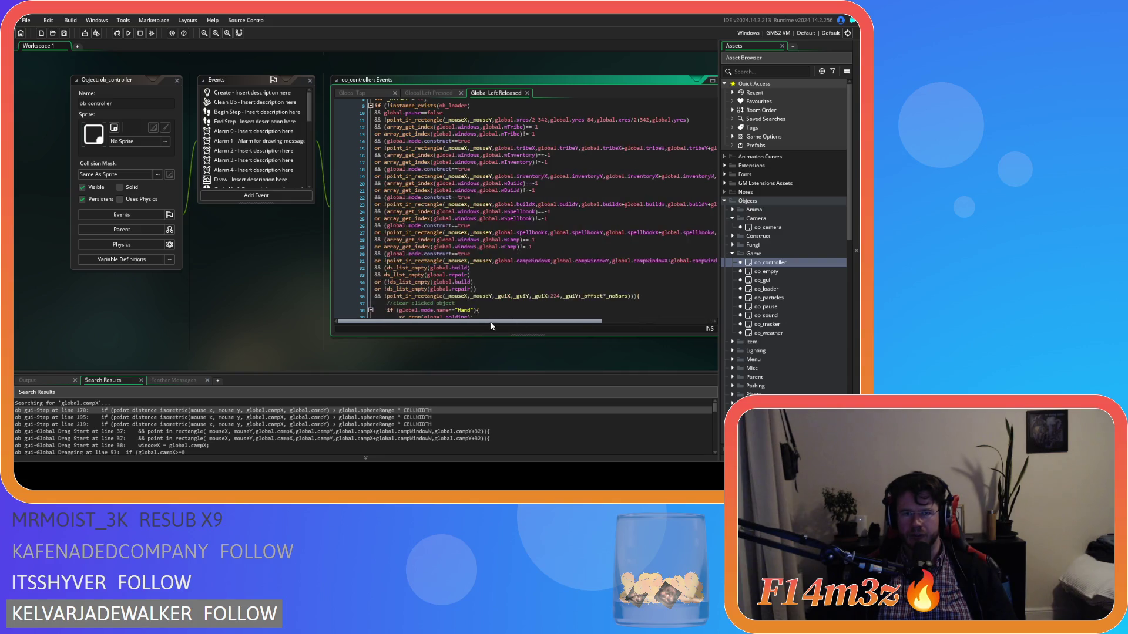
left_click(415, 91)
scroll(482, 193, "down", 4)
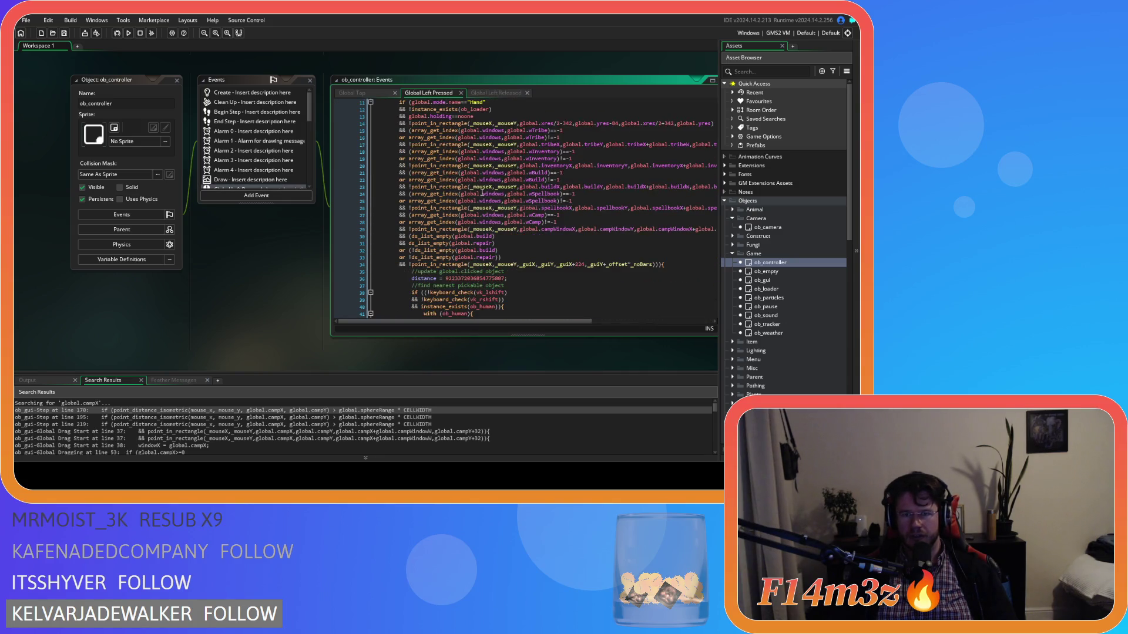
left_click(388, 94)
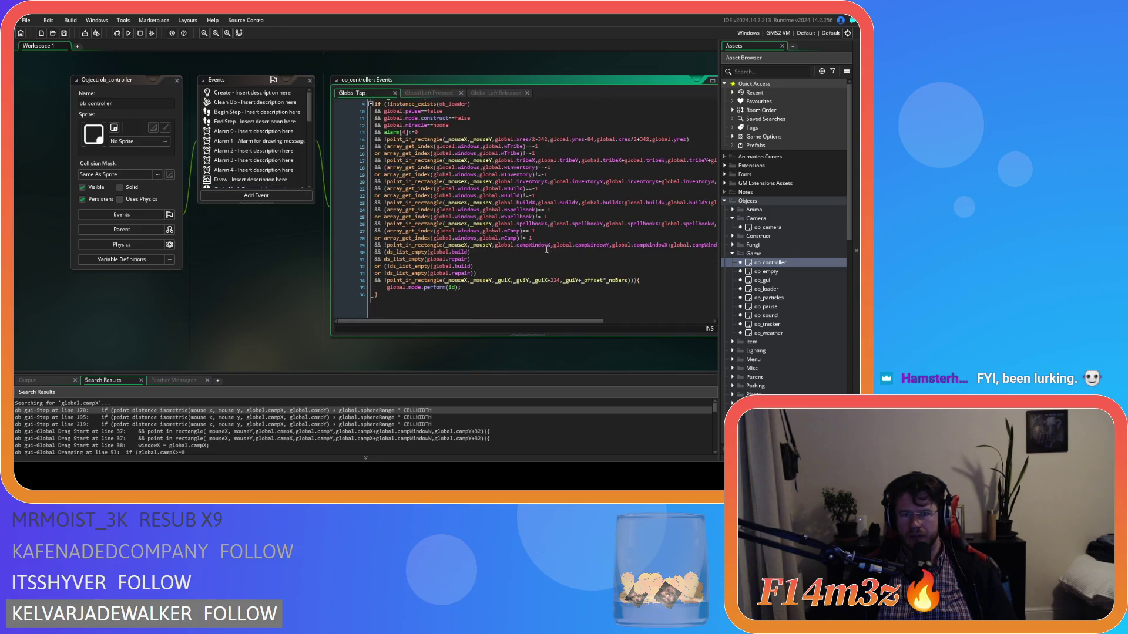
Step: Inspect line 29's point_in_rectangle Camp check using campWindowX and campWindowY
left_click(541, 246)
scroll(541, 245, "up", 1)
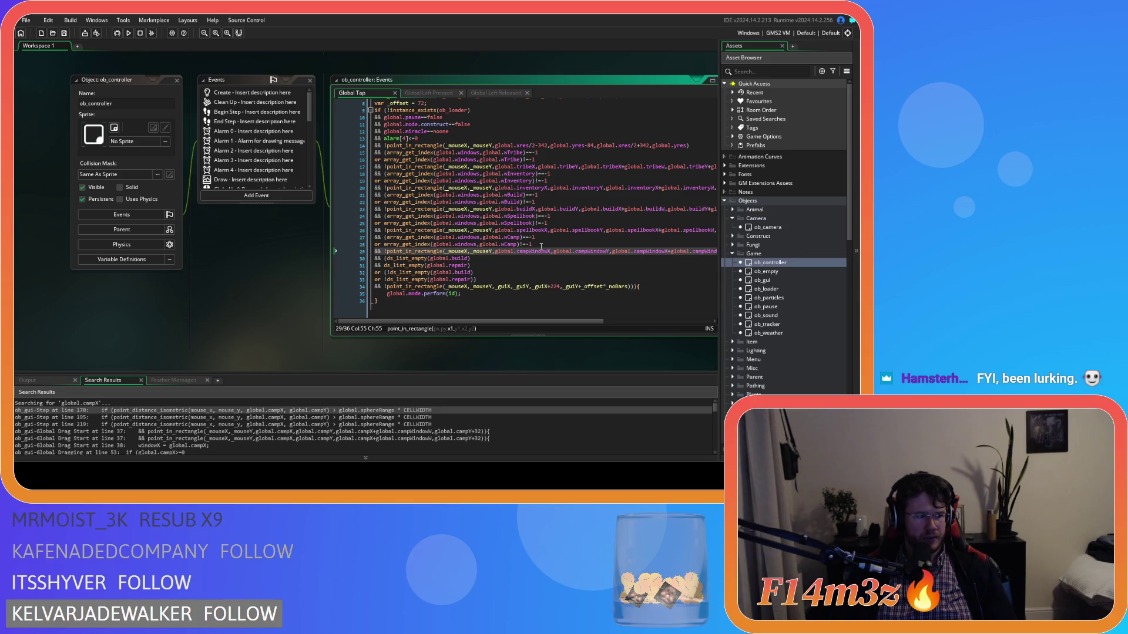
left_click(568, 252)
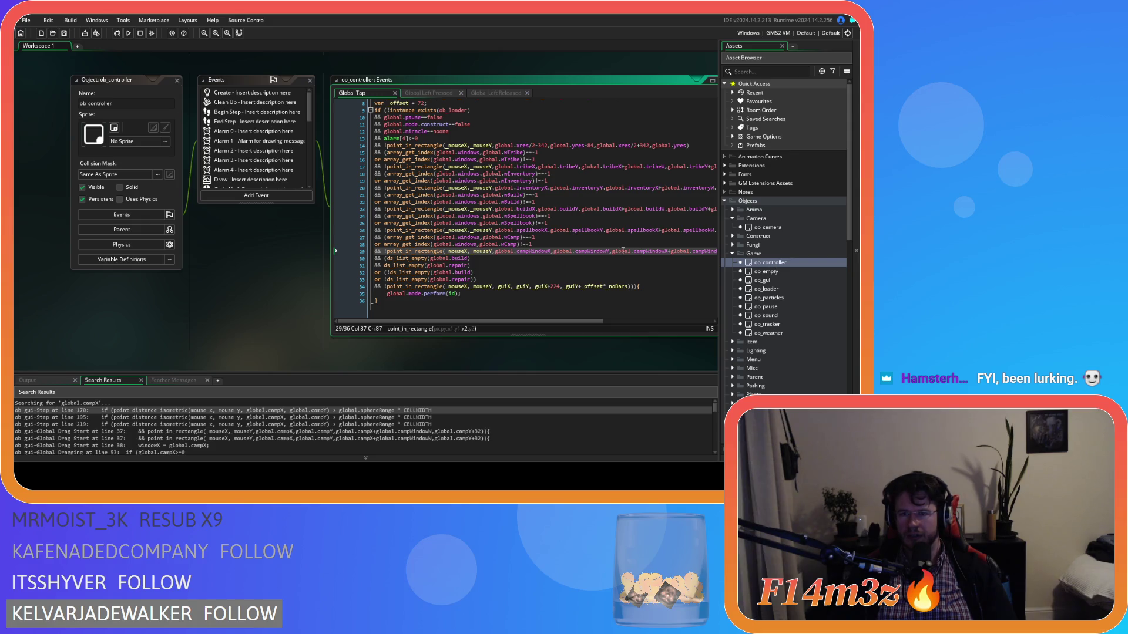
left_click(662, 252)
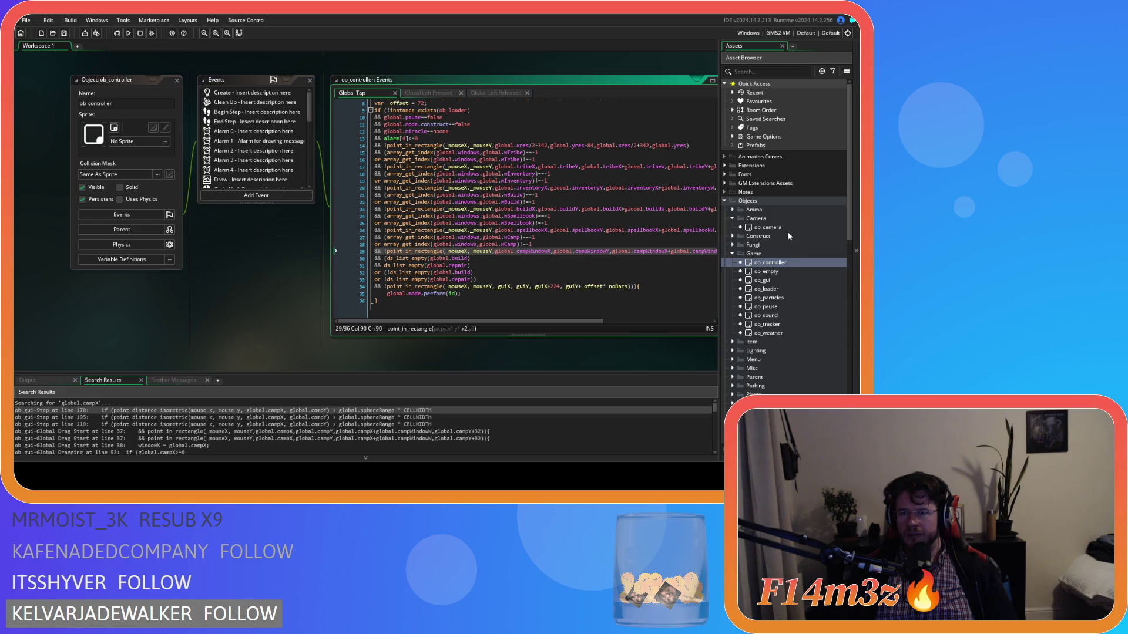
left_click(630, 254)
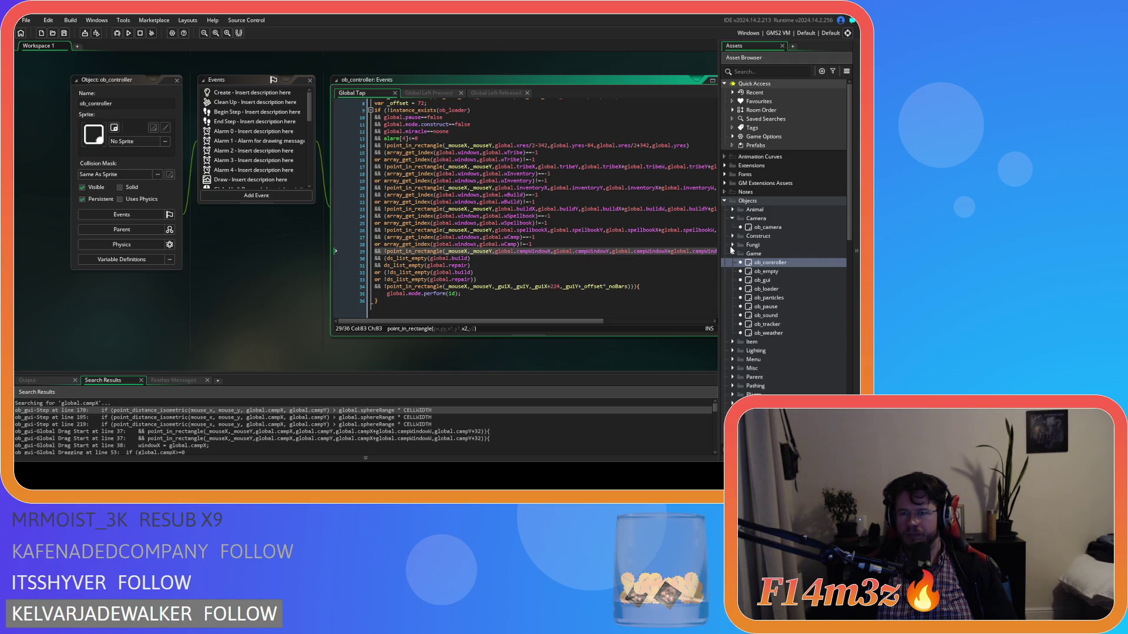
double_click(766, 227)
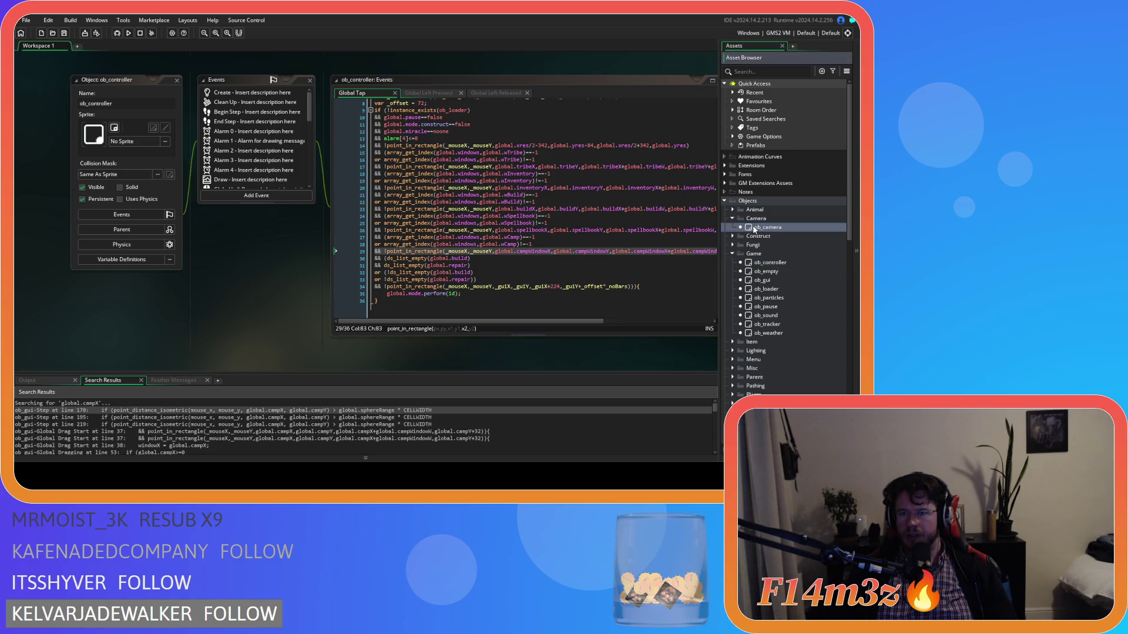
Step: Review ob_camera's Global Drag Start line 30 Camp check using campWindowX and campWindowY
left_click_drag(699, 121, 701, 205)
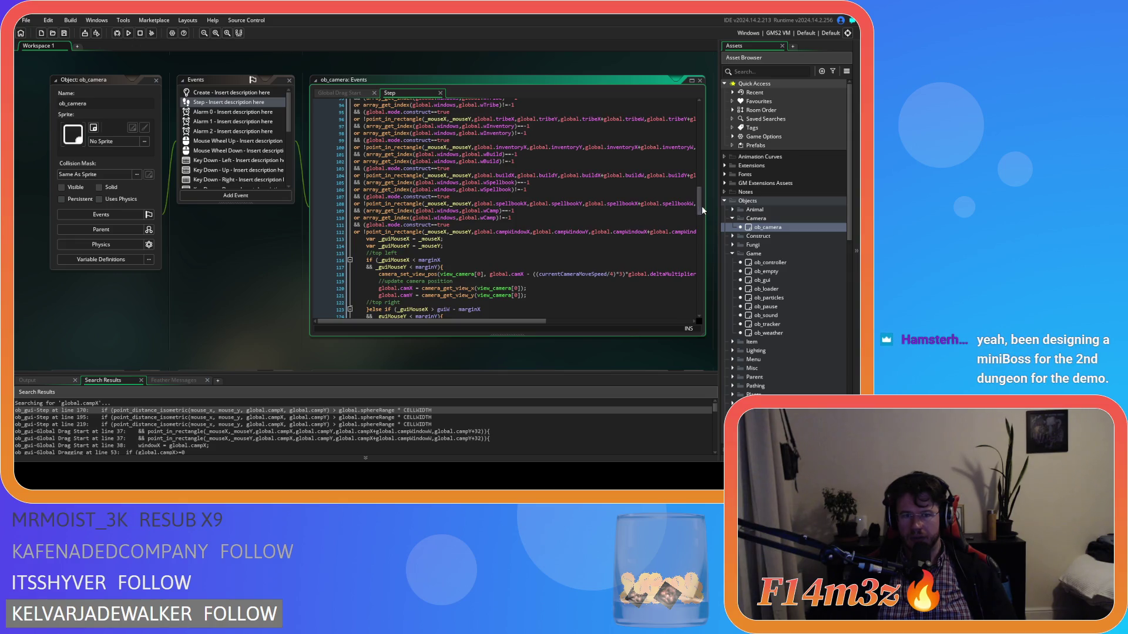
key("ctrl+Tab")
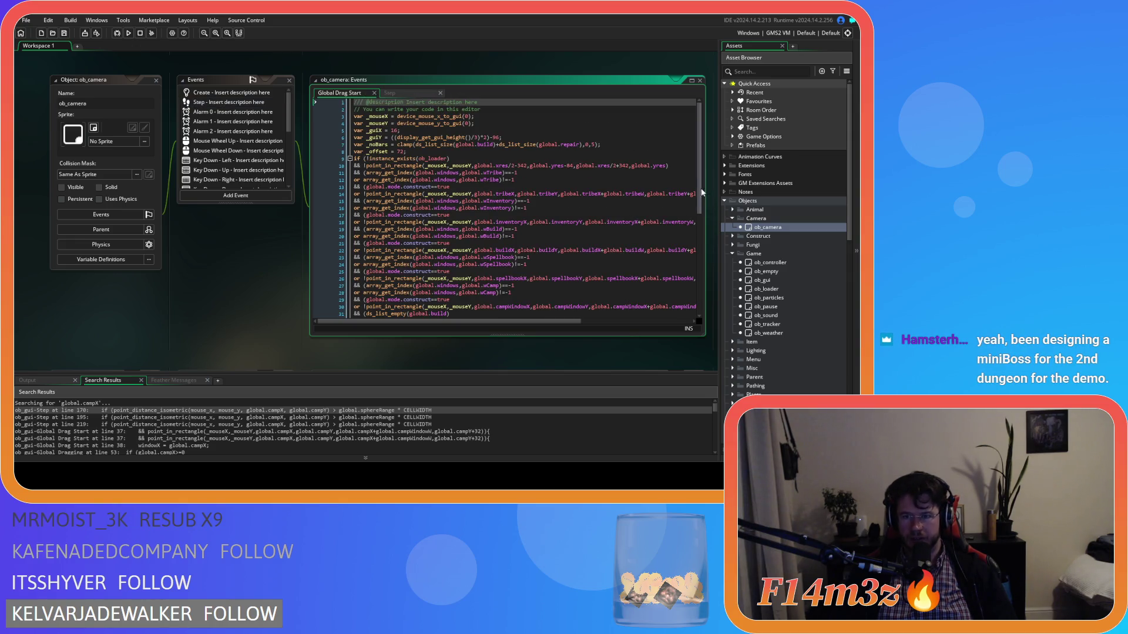
left_click_drag(703, 192, 703, 233)
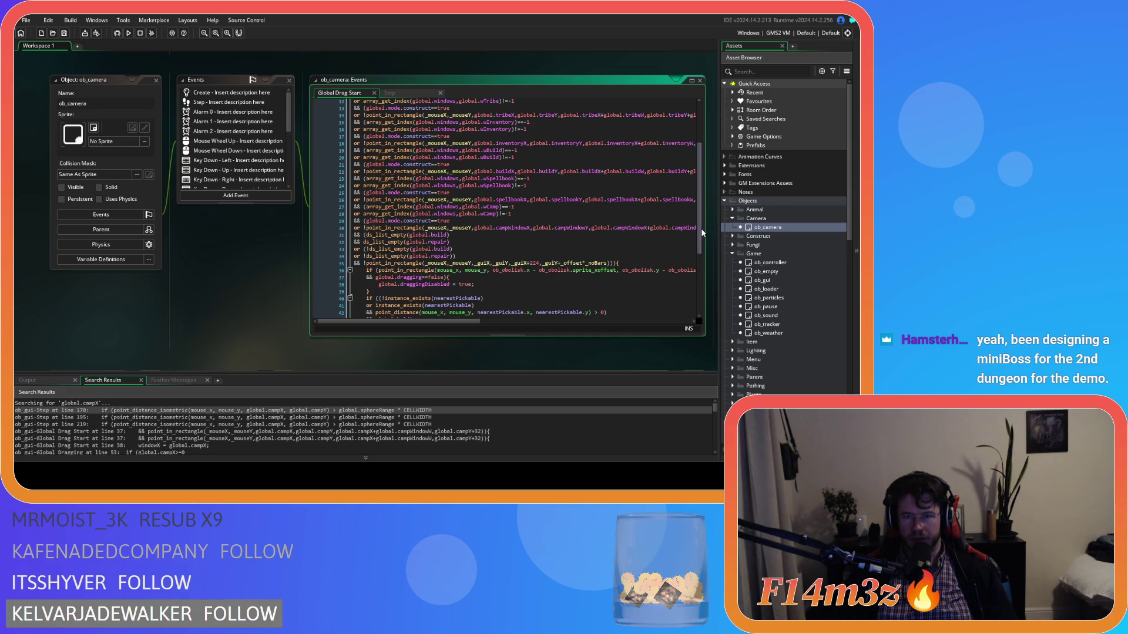
left_click(500, 228)
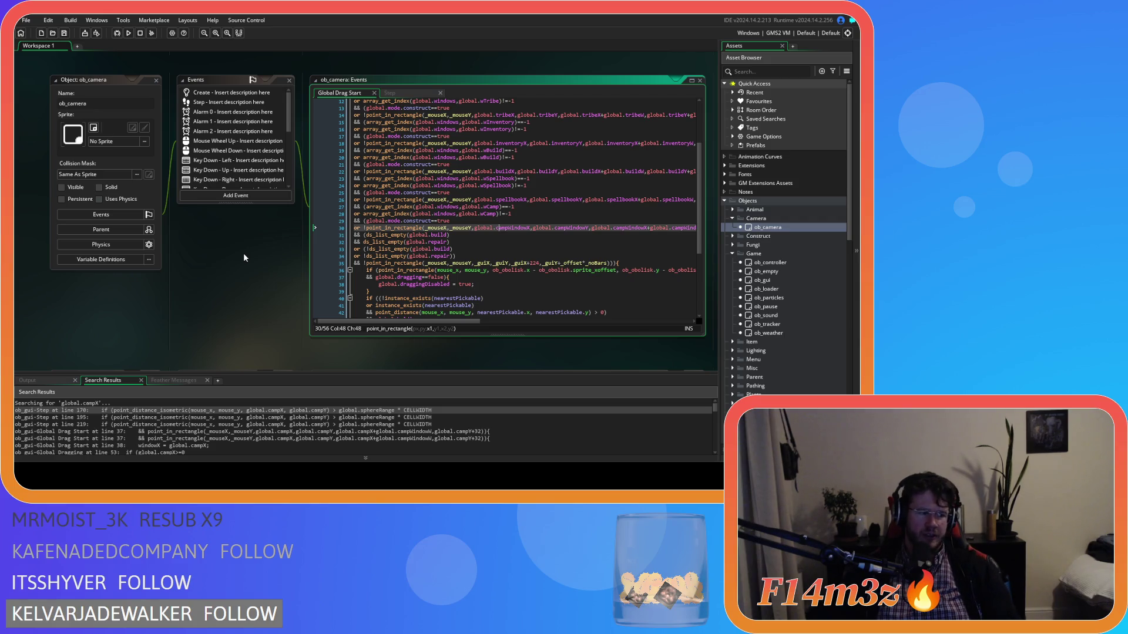
left_click(538, 201)
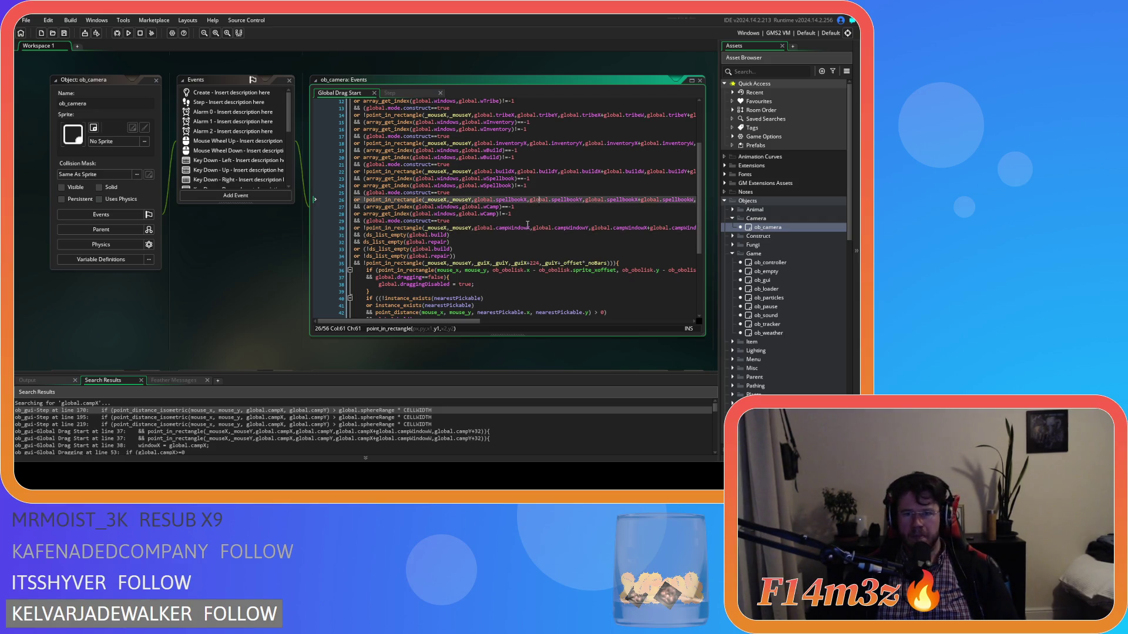
left_click(528, 228)
right_click(212, 246)
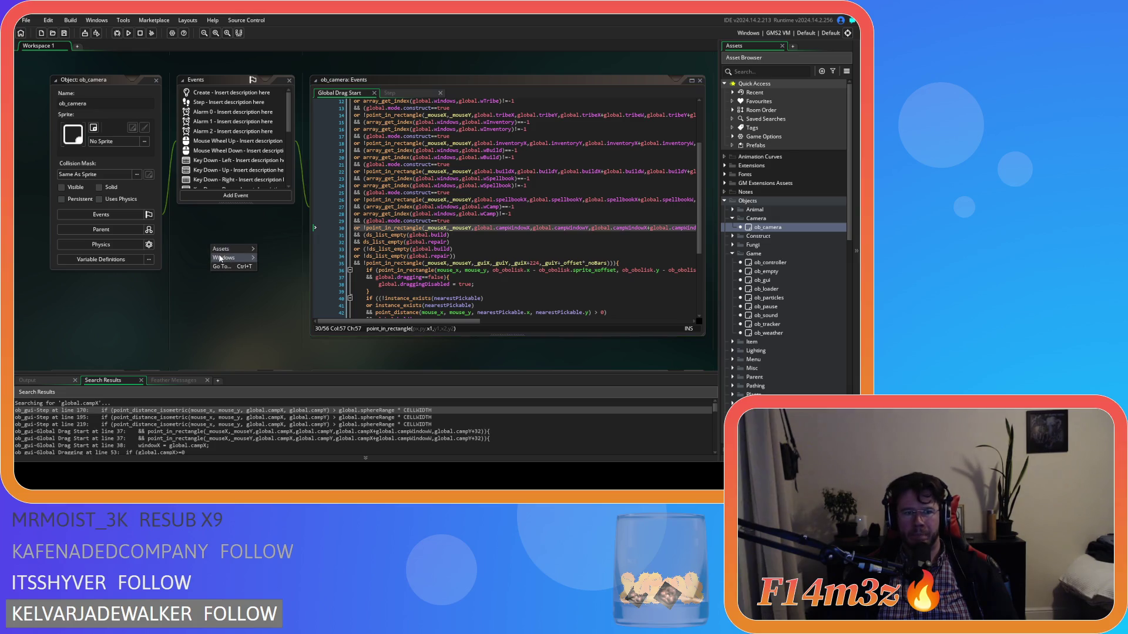
Step: Close all workspace windows and collapse the Camera, Game, Camp and Inventory folders
left_click(298, 316)
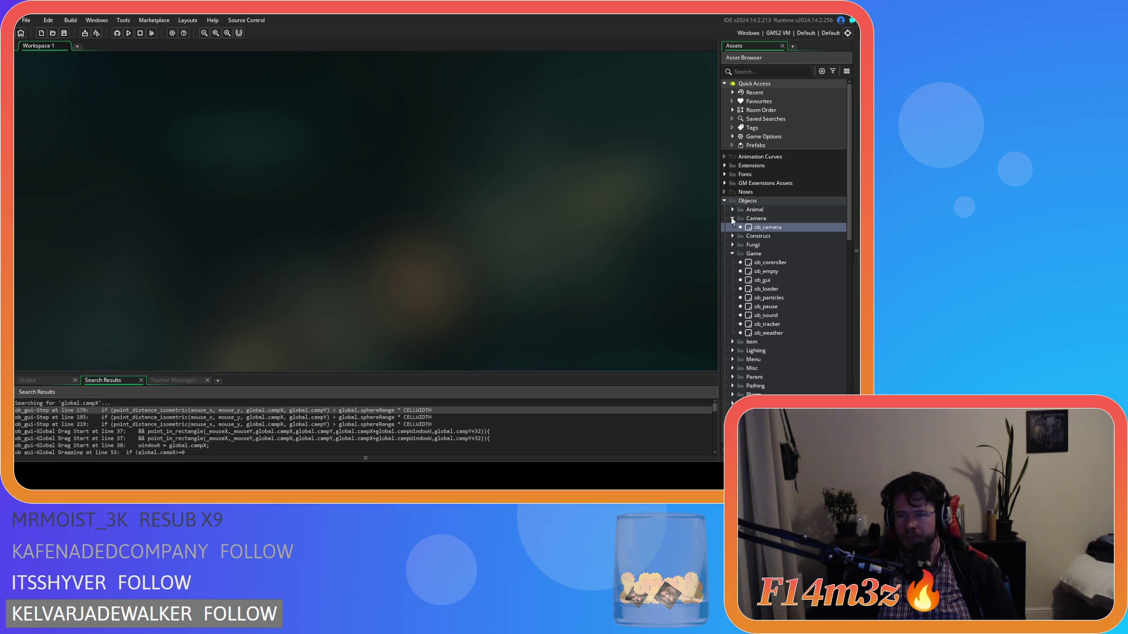
left_click(732, 218)
left_click(730, 245)
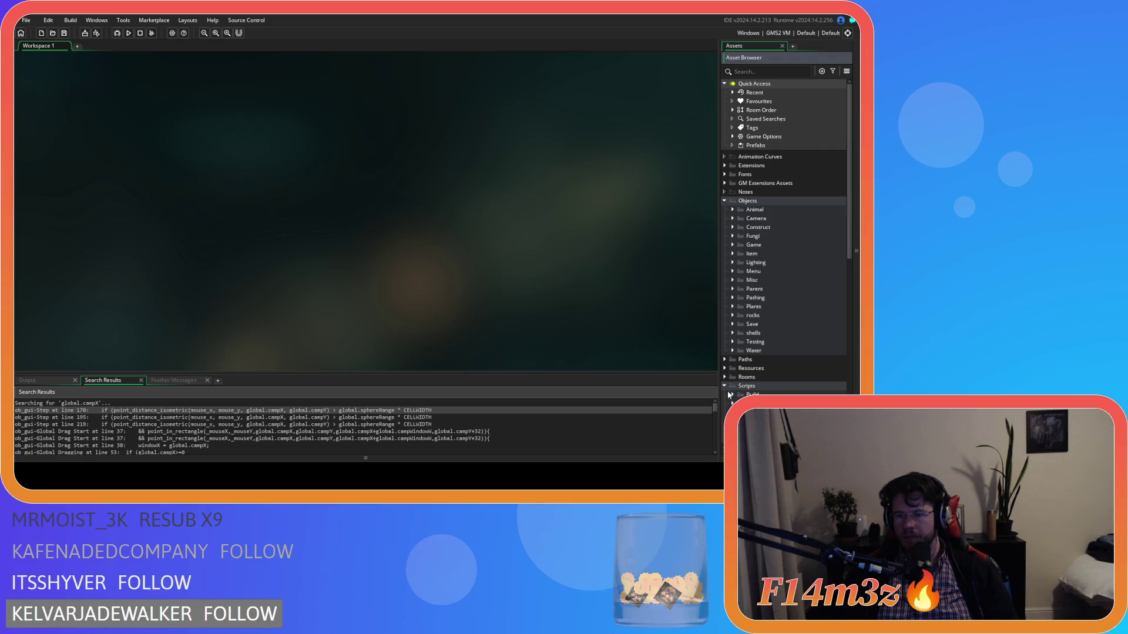
scroll(726, 383, "down", 6)
left_click(741, 330)
left_click(740, 349)
Step: Collapse the Tribe scripts, Scripts and Objects folders, then build and run the game
left_click(741, 375)
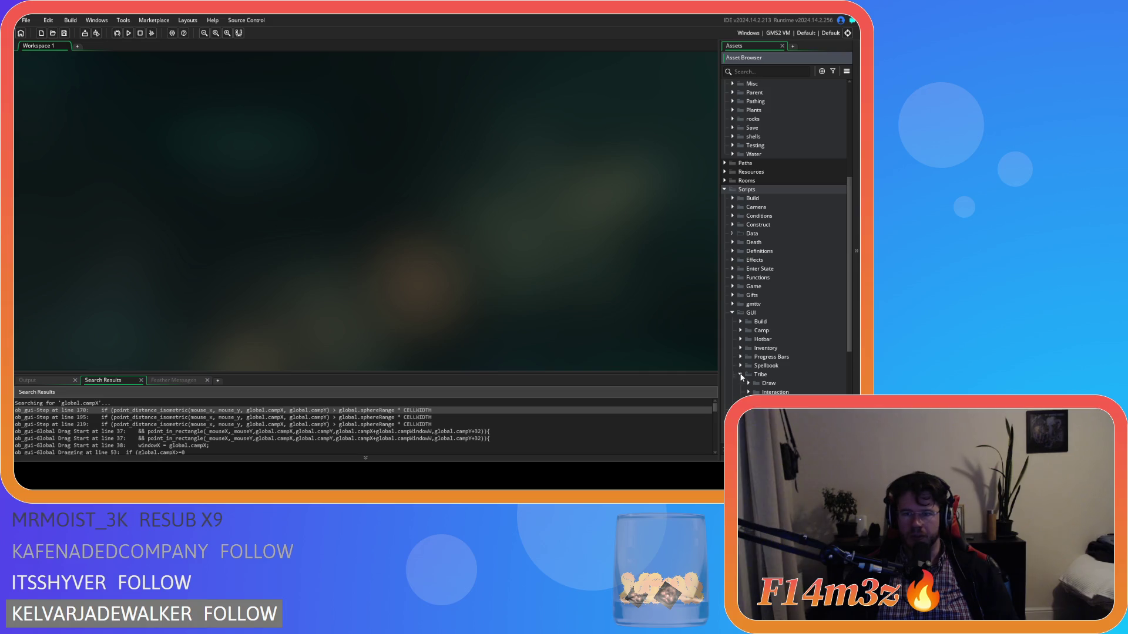
left_click(740, 374)
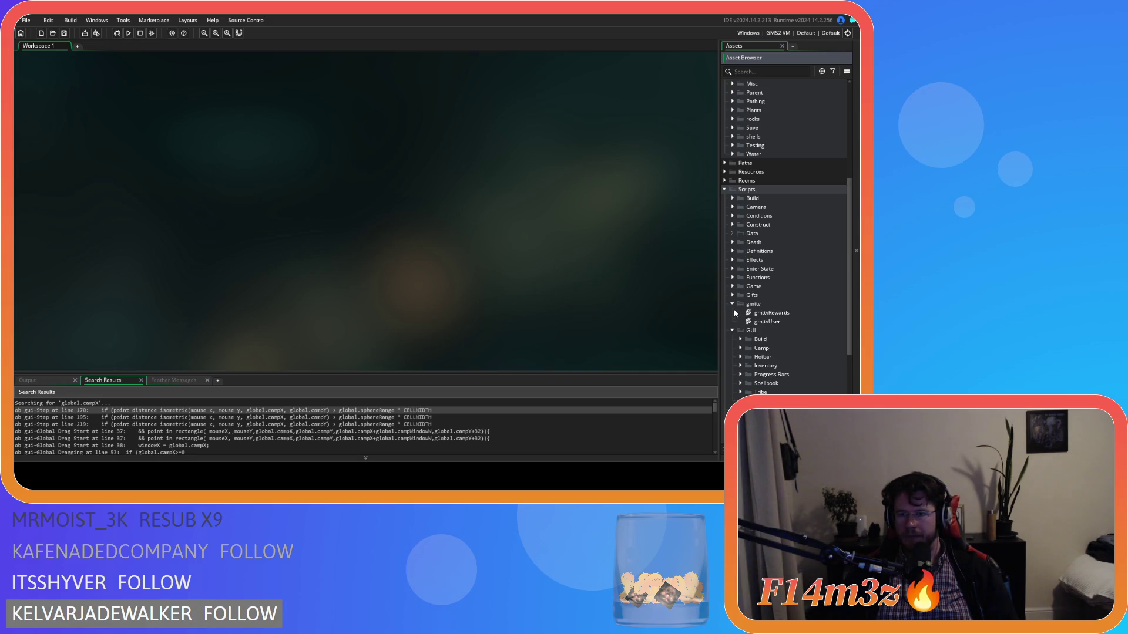
left_click(724, 190)
scroll(731, 185, "up", 5)
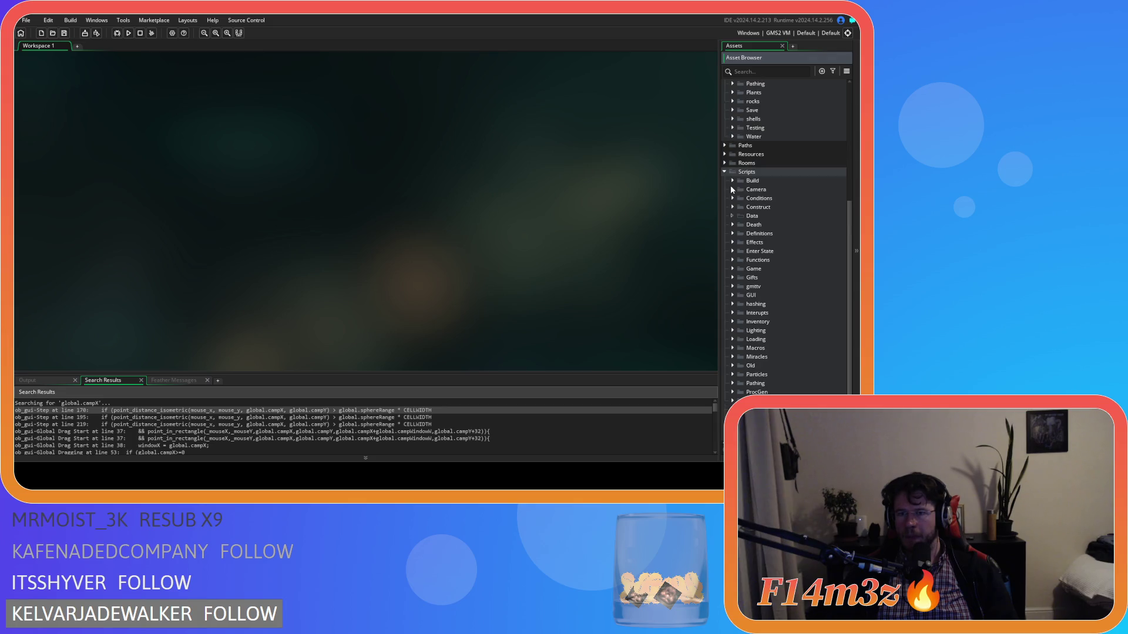
scroll(727, 176, "up", 1)
left_click(724, 201)
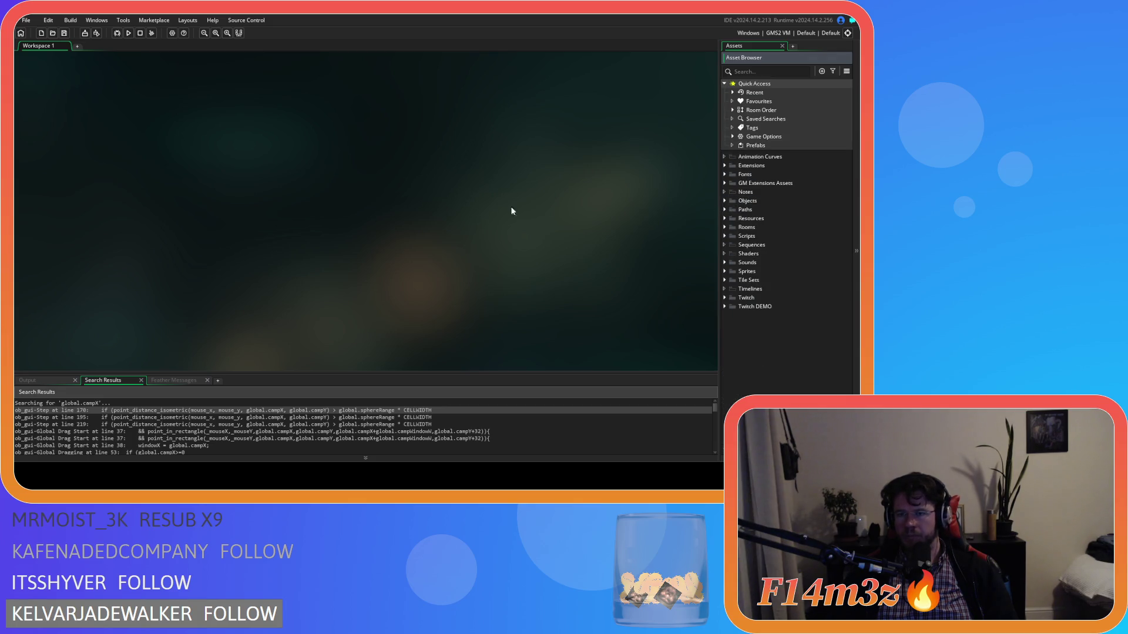
key("F5")
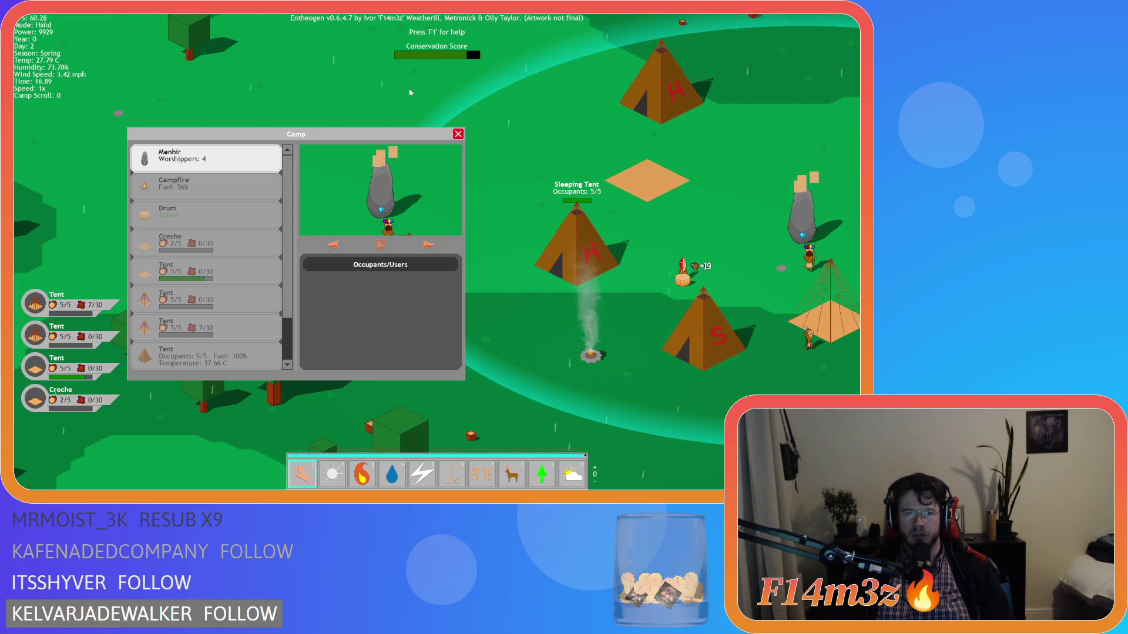
Step: Close the Camp window with Escape and exit the game back to the editor
key("Escape")
key("Escape")
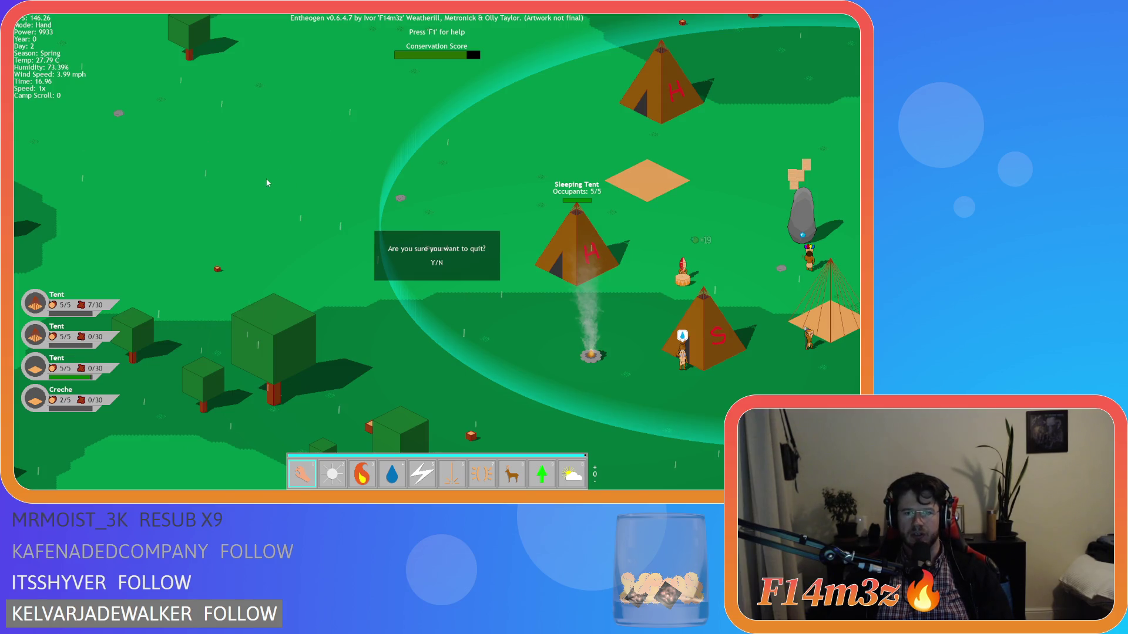
key("Return")
key("alt+F4")
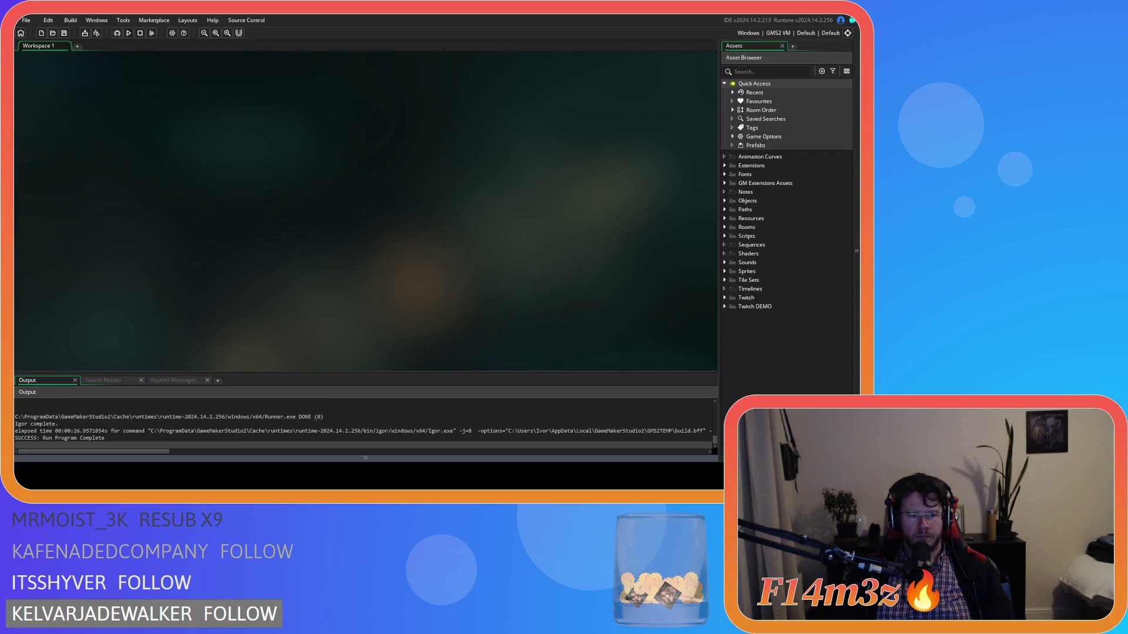
Step: Open ob_gui and change Global Drag Start lines 38-39 to campWindowX and campWindowY
left_click(724, 201)
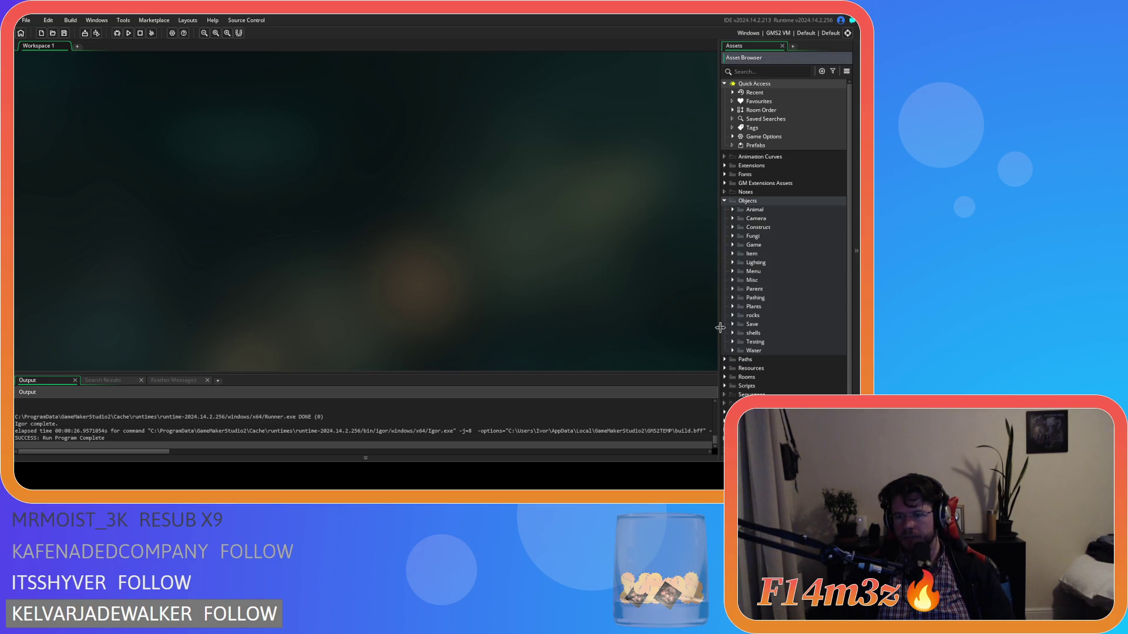
left_click(732, 245)
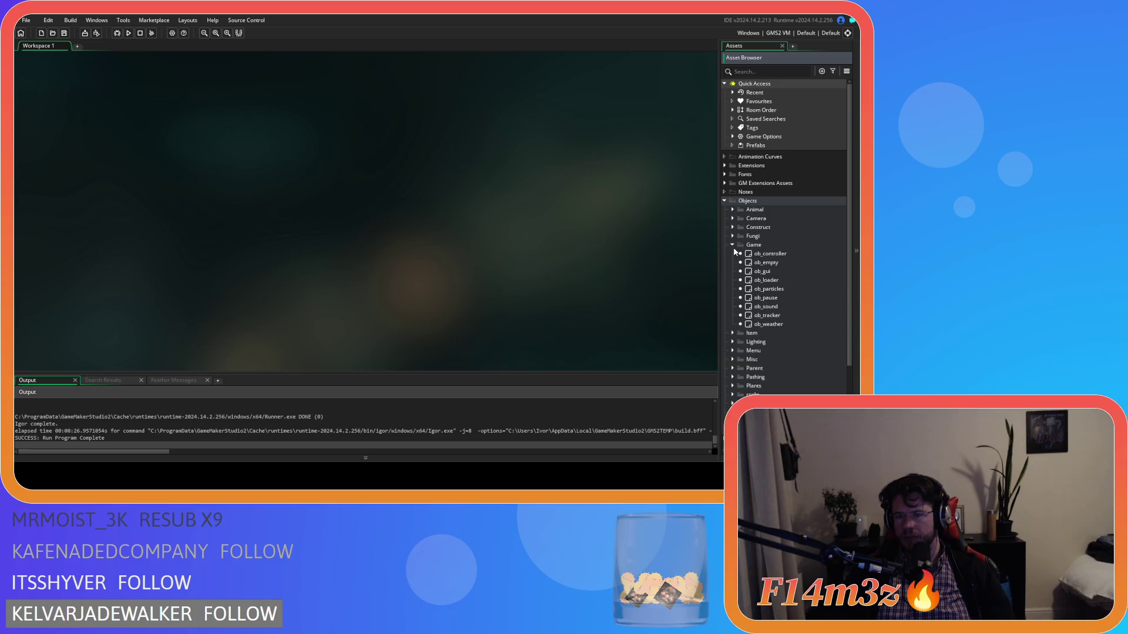
double_click(761, 271)
scroll(222, 191, "down", 5)
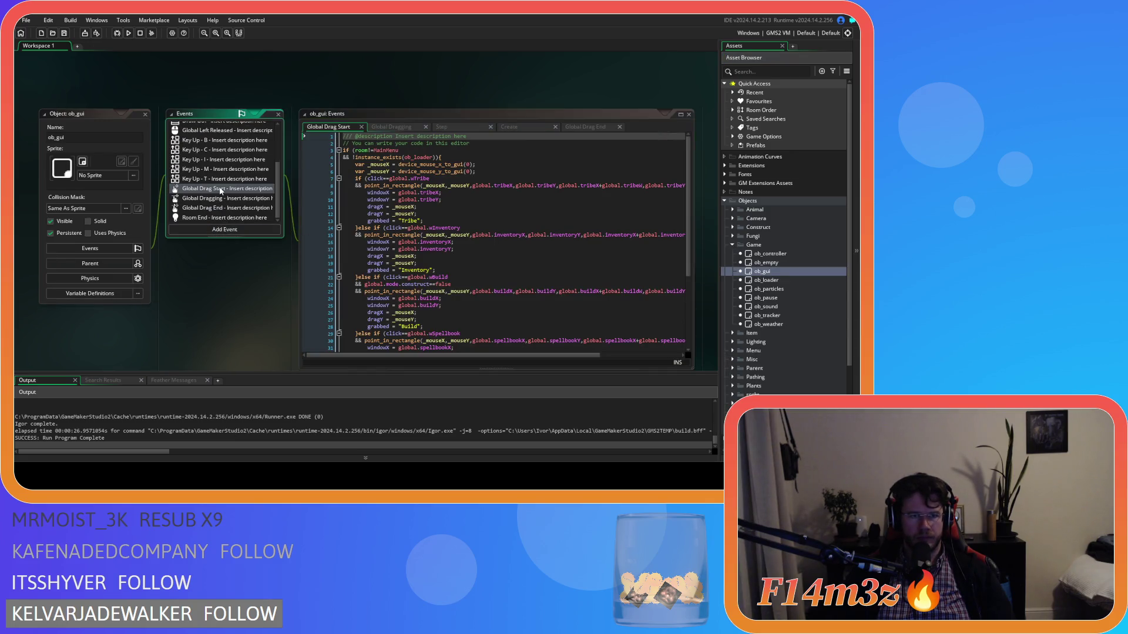
scroll(529, 244, "down", 5)
left_click(444, 297)
left_click(444, 293)
key("Left")
key("Left")
type("Wind")
key("Return")
key("Down")
key("Left")
key("Left")
type("Window")
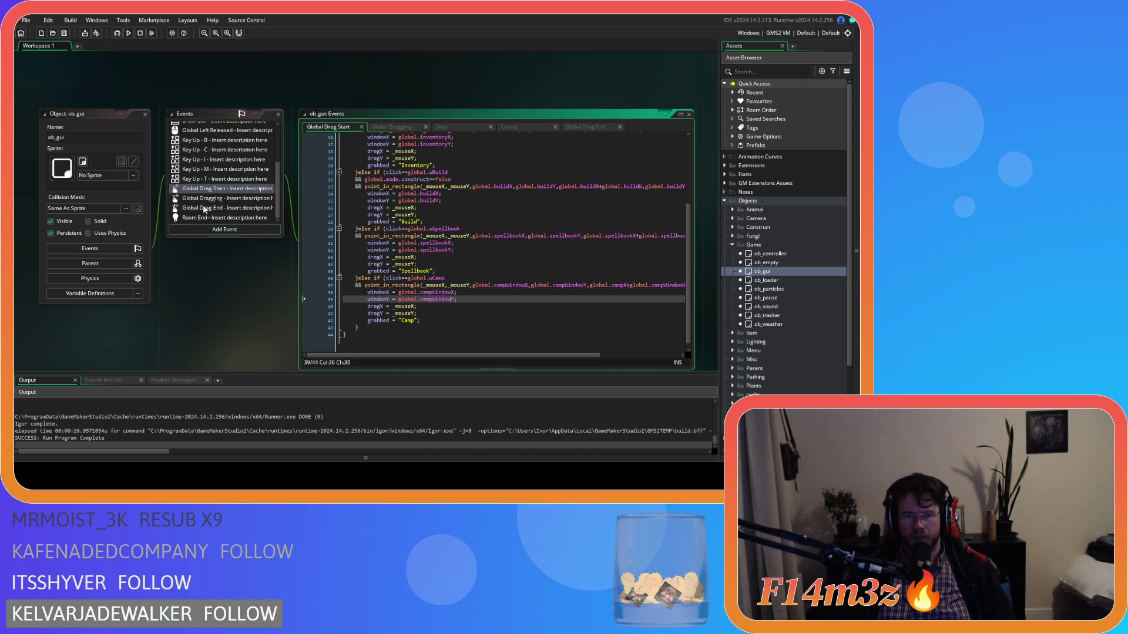
Step: Change Global Dragging lines 53-59 from campX/campY to campWindowX/campWindowY and save
left_click(214, 199)
scroll(490, 262, "down", 6)
left_click(414, 277)
type("WindowX>=0")
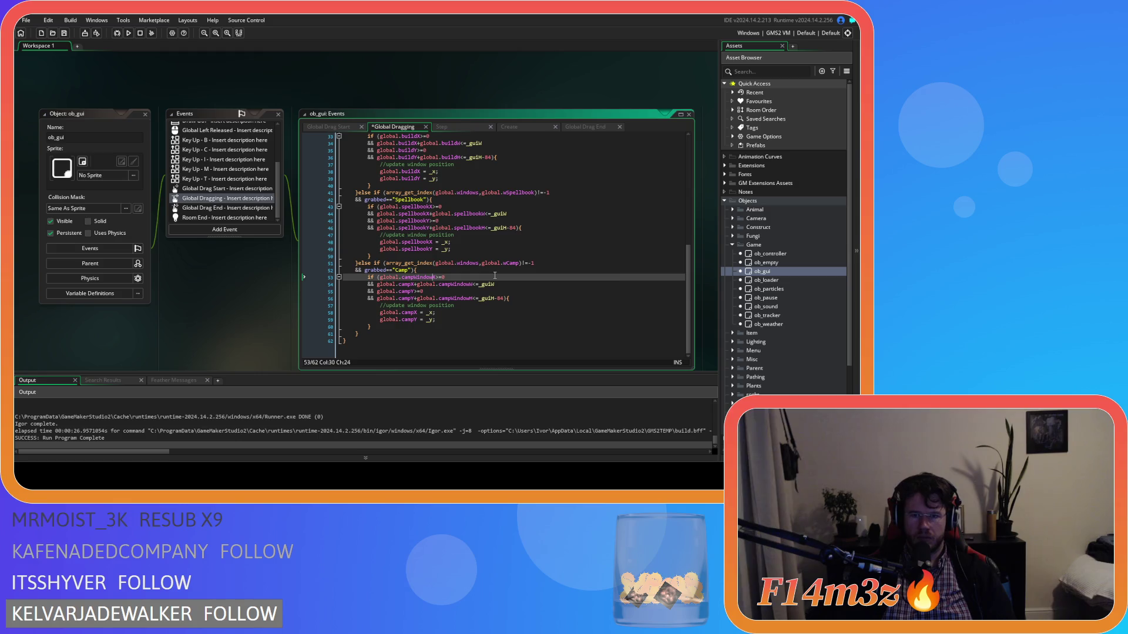
left_click(415, 277)
key("shift+Right")
key("shift+Right")
key("shift+Right")
key("ctrl+c")
left_click(413, 285)
key("ctrl+v")
left_click(411, 291)
left_click(411, 298)
key("ctrl+v")
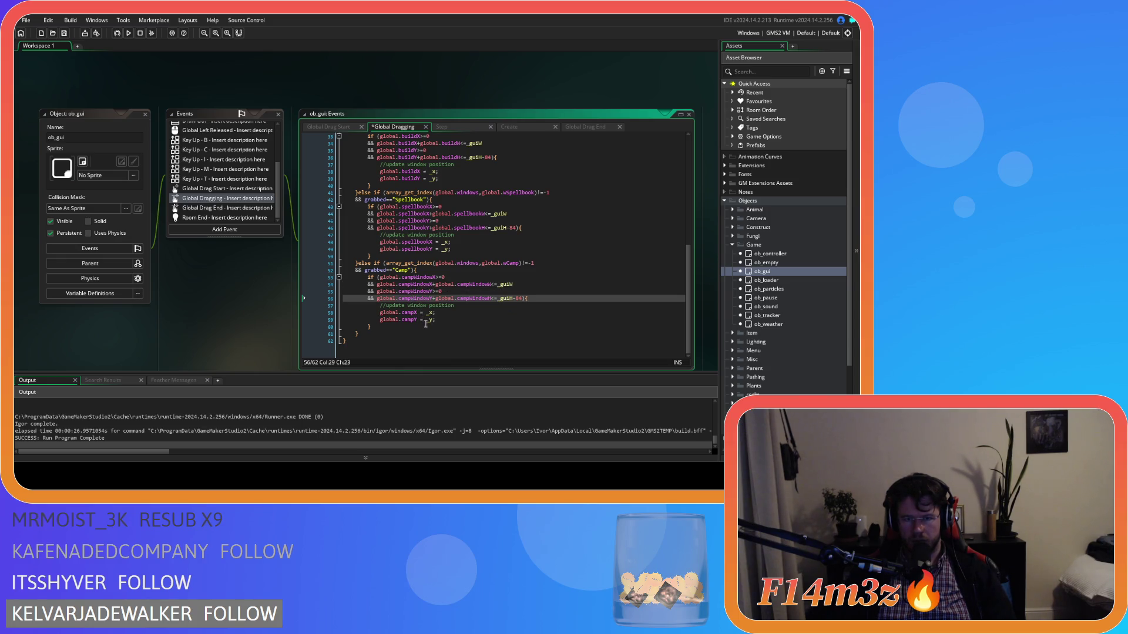
left_click(412, 313)
key("ctrl+v")
left_click(412, 320)
key("ctrl+v")
key("ctrl+s")
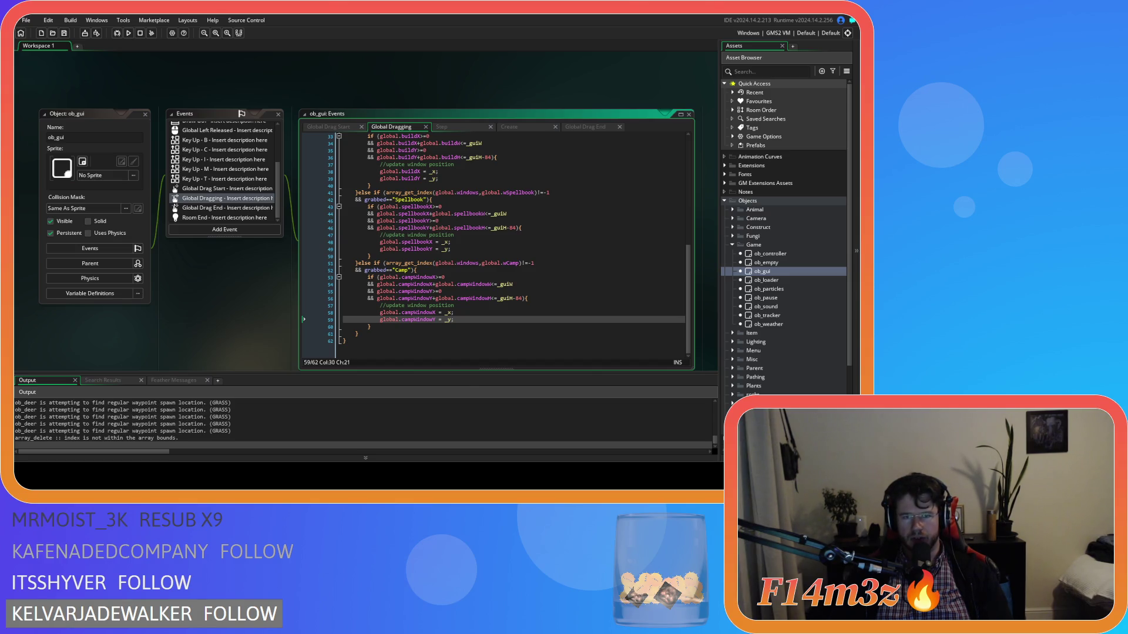
Step: Drag the Camp window around the game screen, closing and reopening it with C
key("alt+Tab")
mouse_move(547, 135)
left_mouse_down()
mouse_move(509, 112)
mouse_move(555, 118)
mouse_move(515, 123)
mouse_move(615, 123)
left_mouse_up()
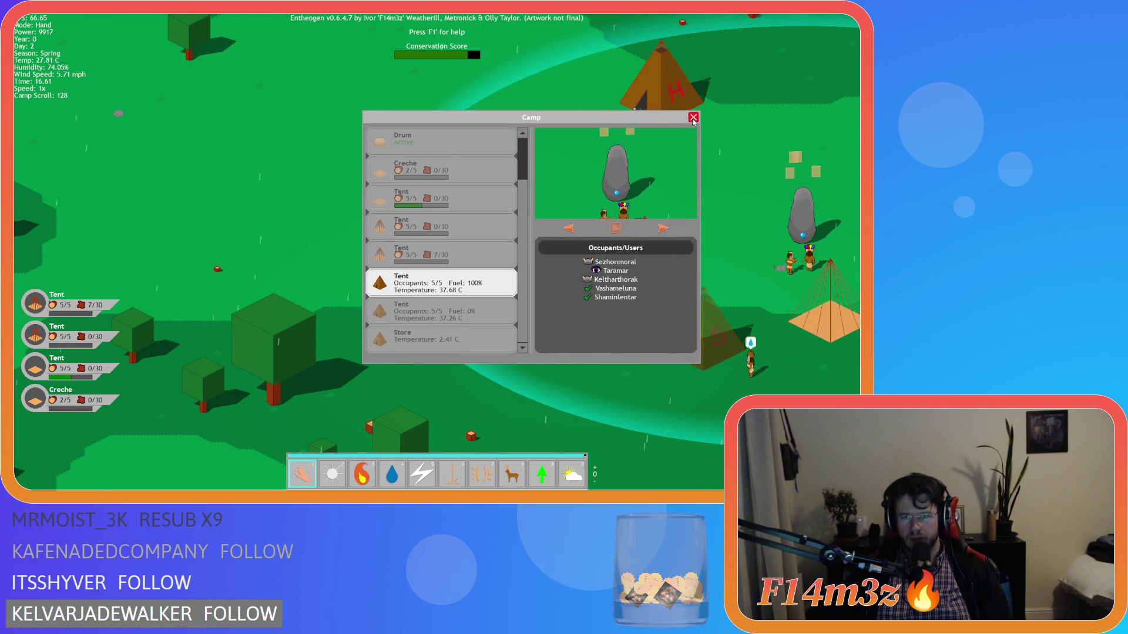
left_click(693, 118)
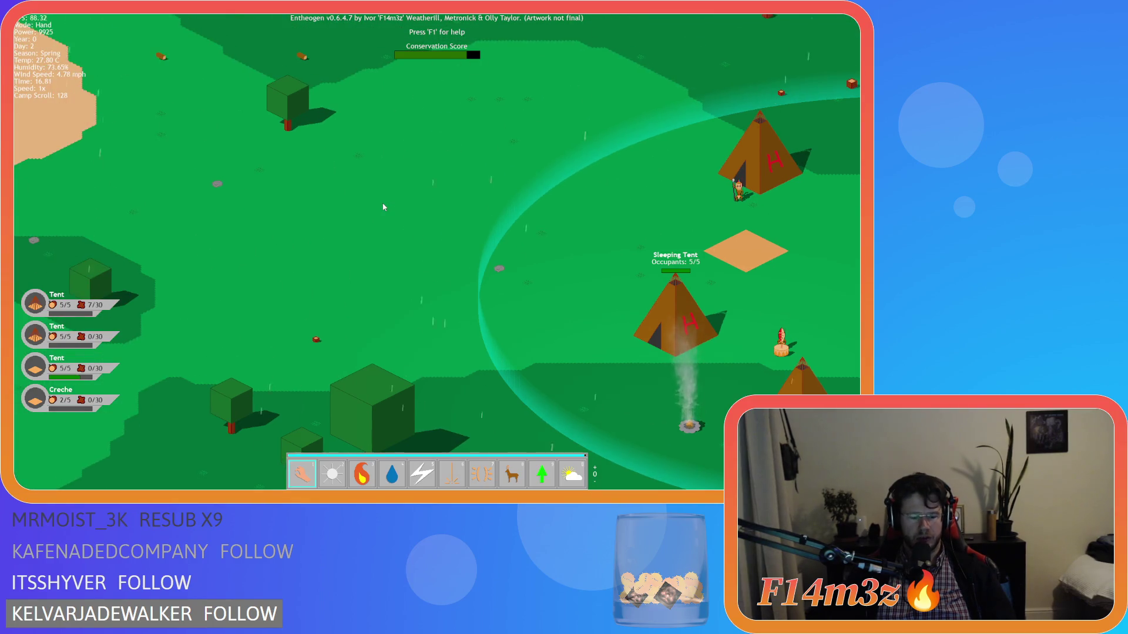
key("c")
mouse_move(496, 122)
left_mouse_down()
mouse_move(296, 101)
mouse_move(341, 106)
left_mouse_up()
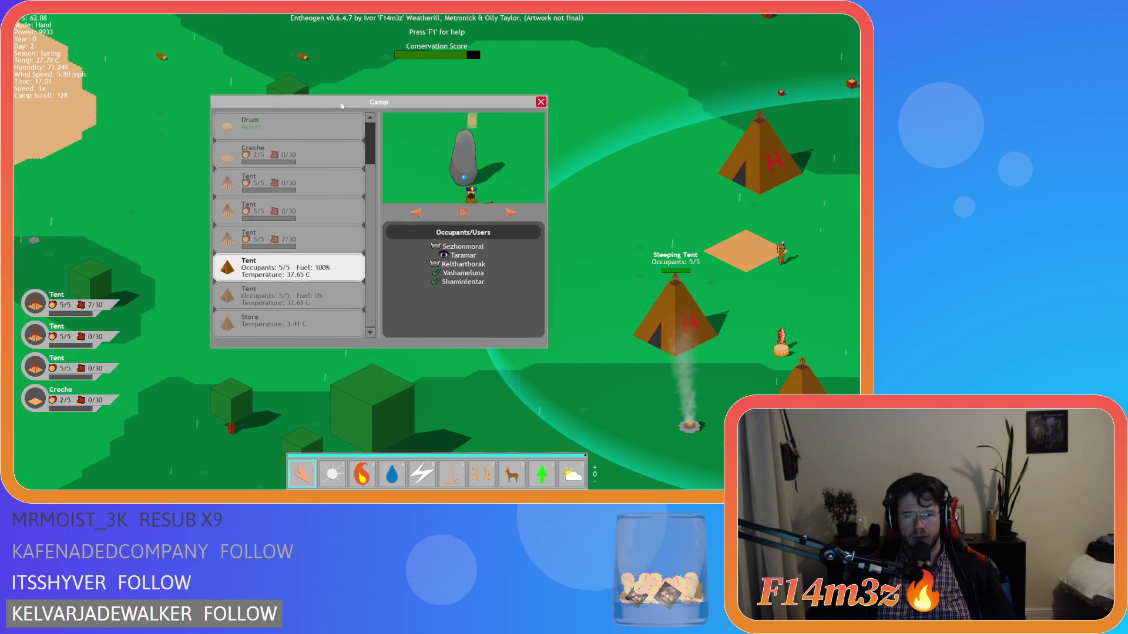
key("c")
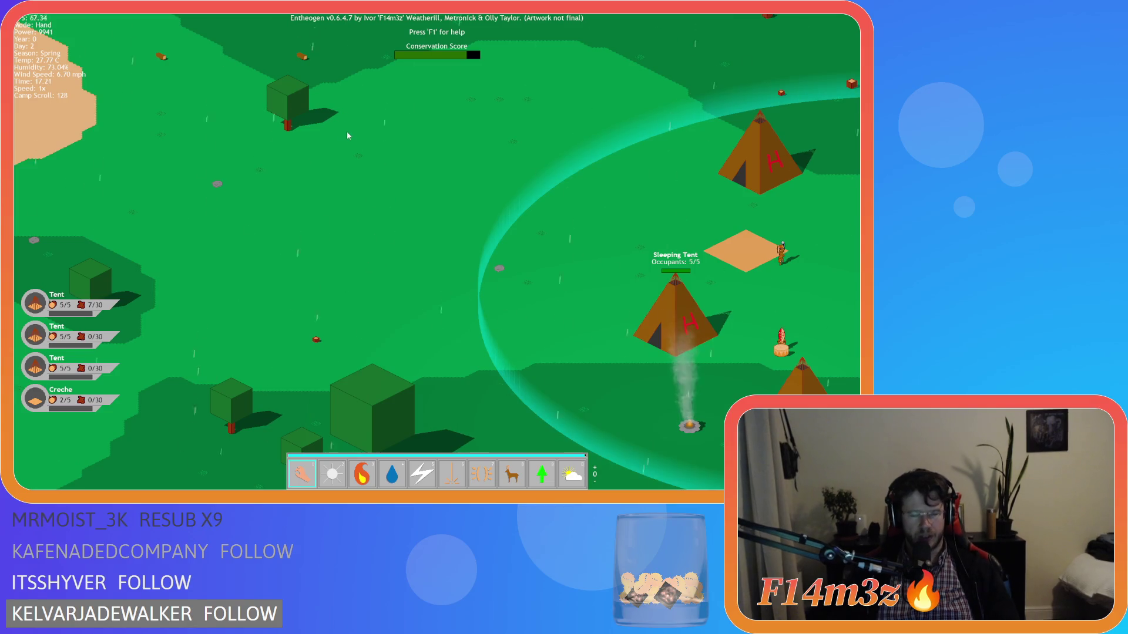
Step: Quit to the title screen, exit the game, and start a new build with F5
key("Escape")
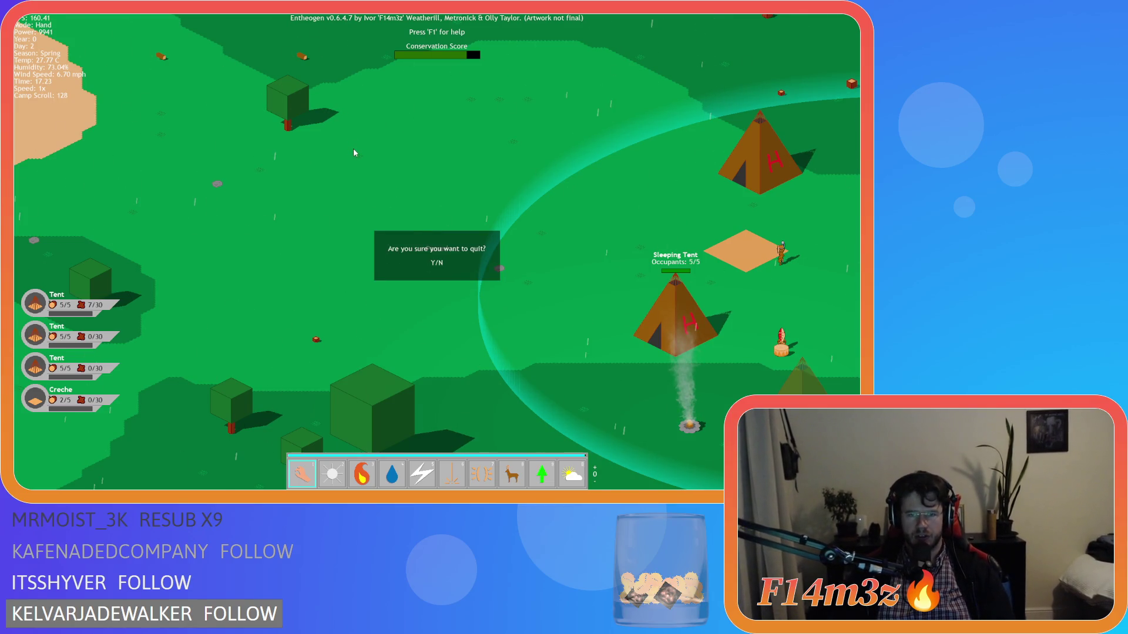
key("y")
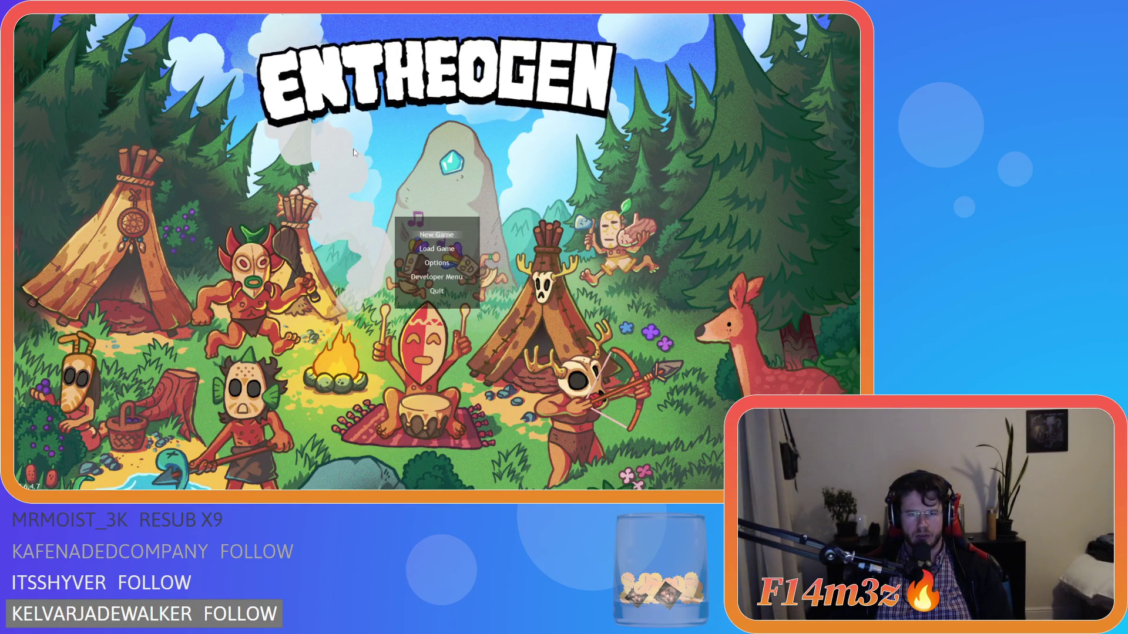
key("Up")
key("Return")
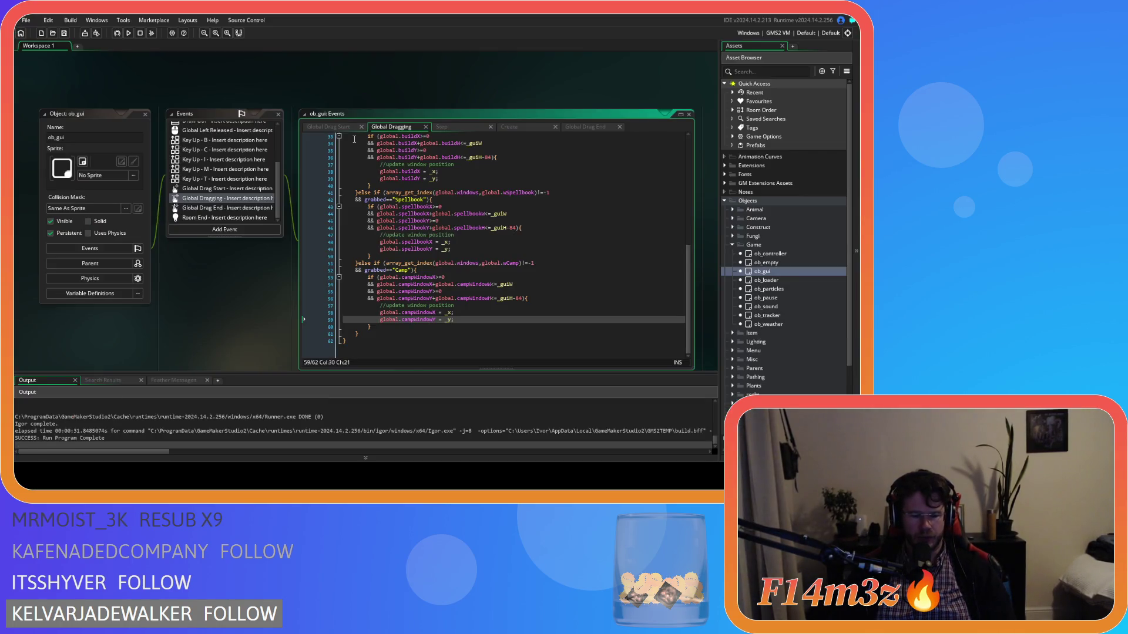
key("F5")
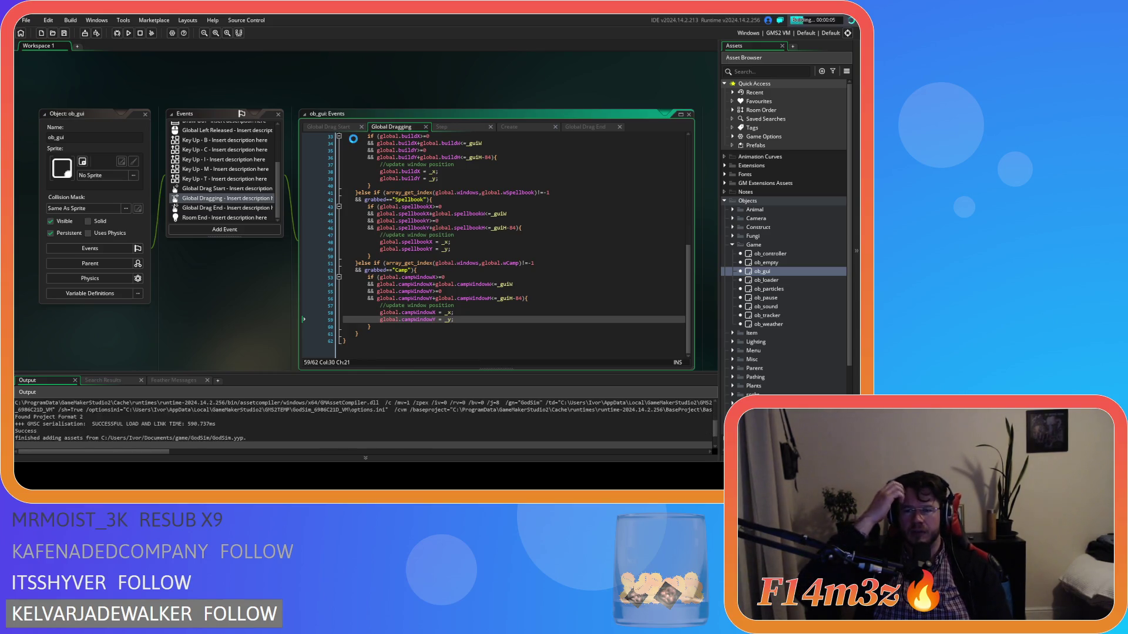
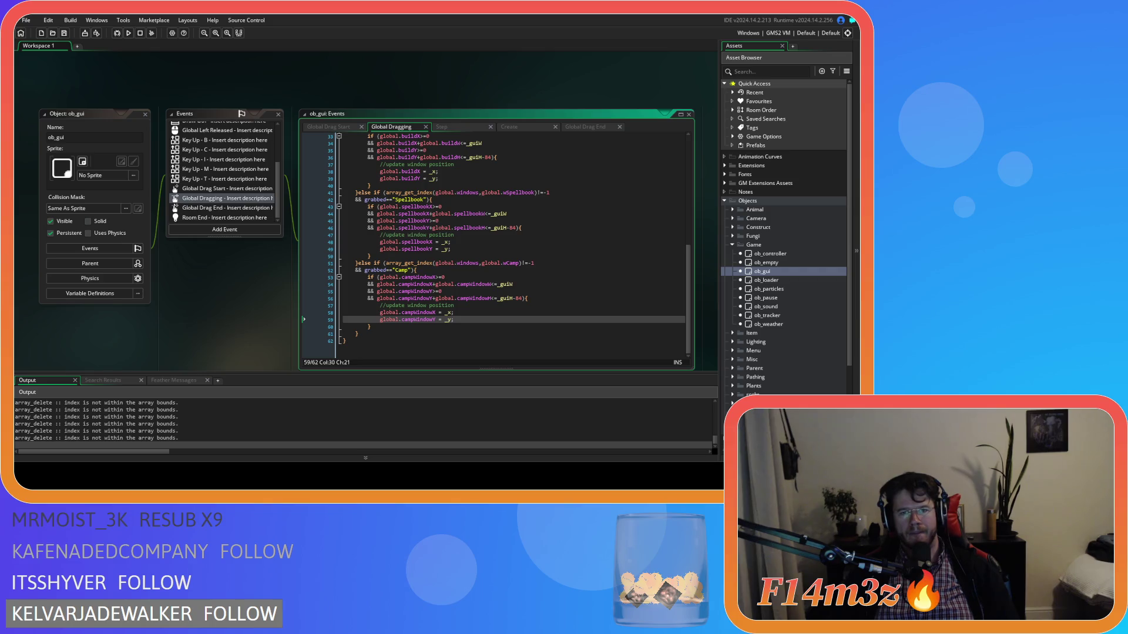
Step: Drag the in-game Camp window further right and down, then quit the game and exit to the editor
key("alt+Tab")
left_click_drag(400, 155, 458, 170)
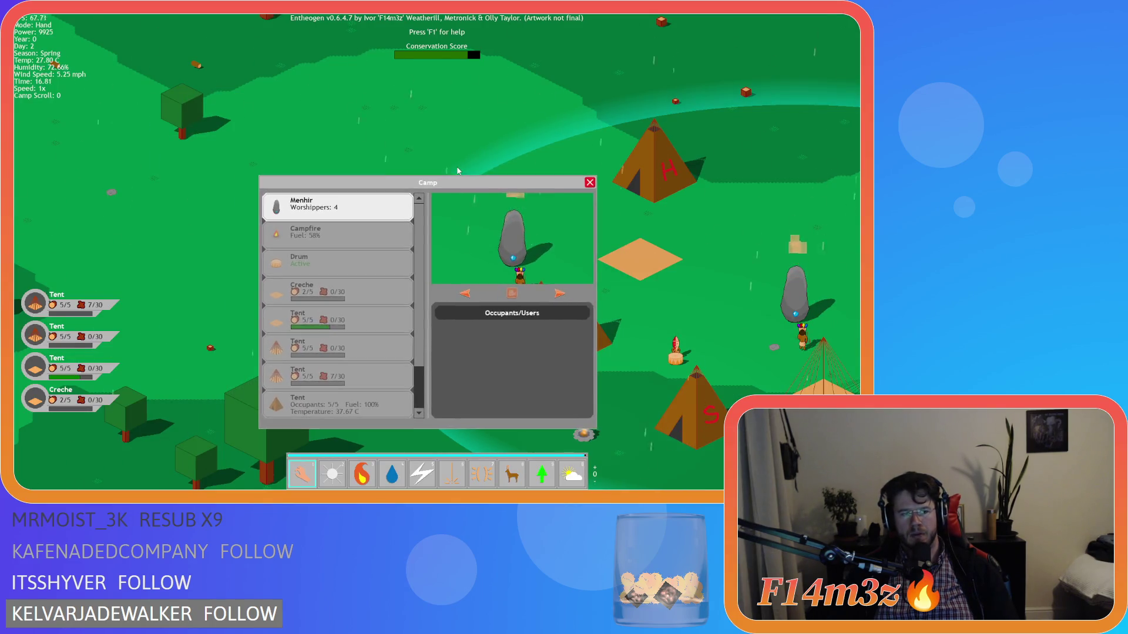
key("Escape")
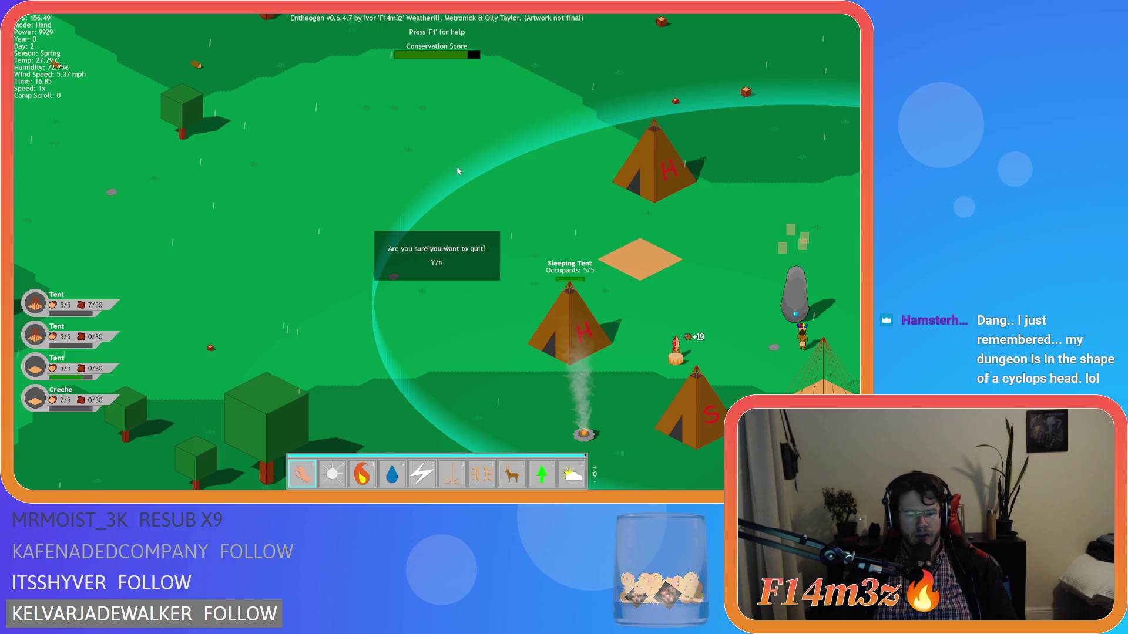
key("y")
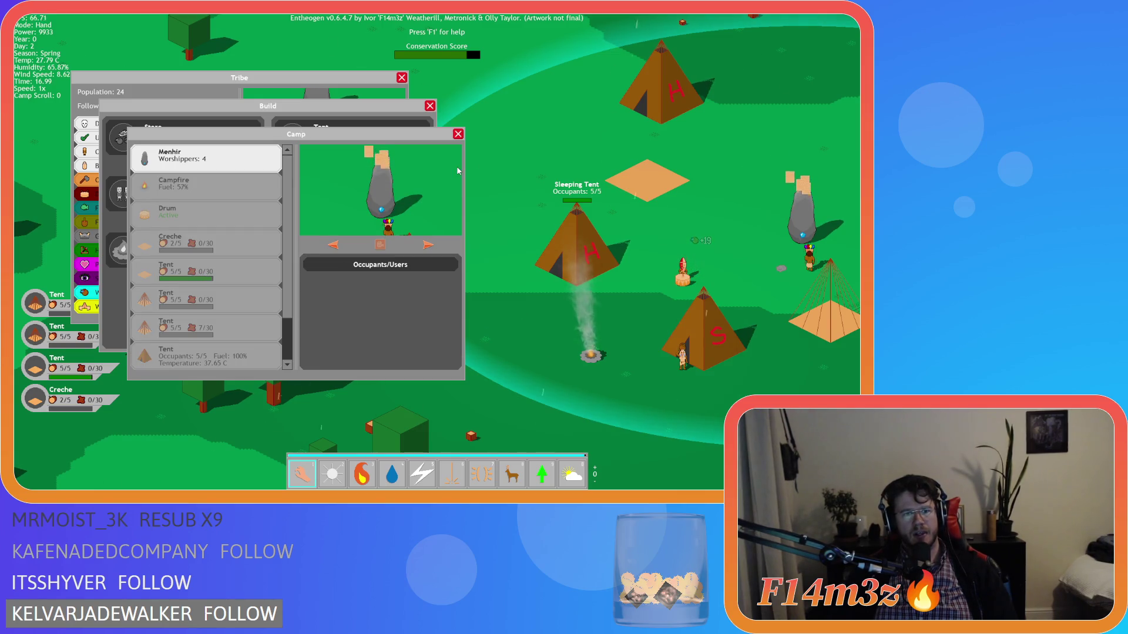
key("Escape")
key("Escape")
key("Escape")
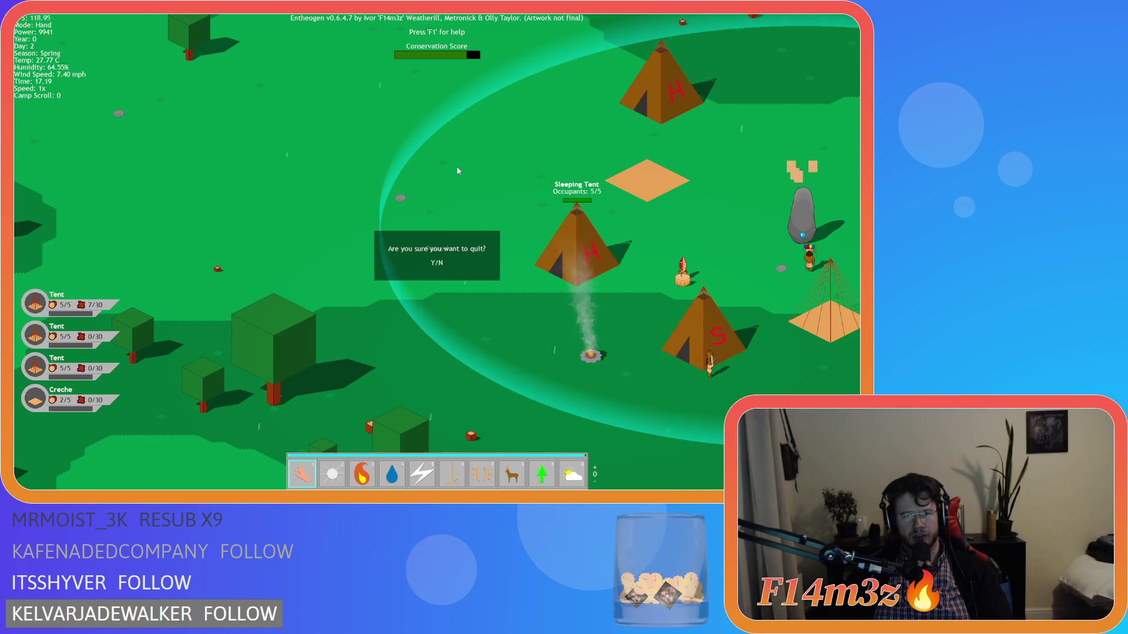
key("y")
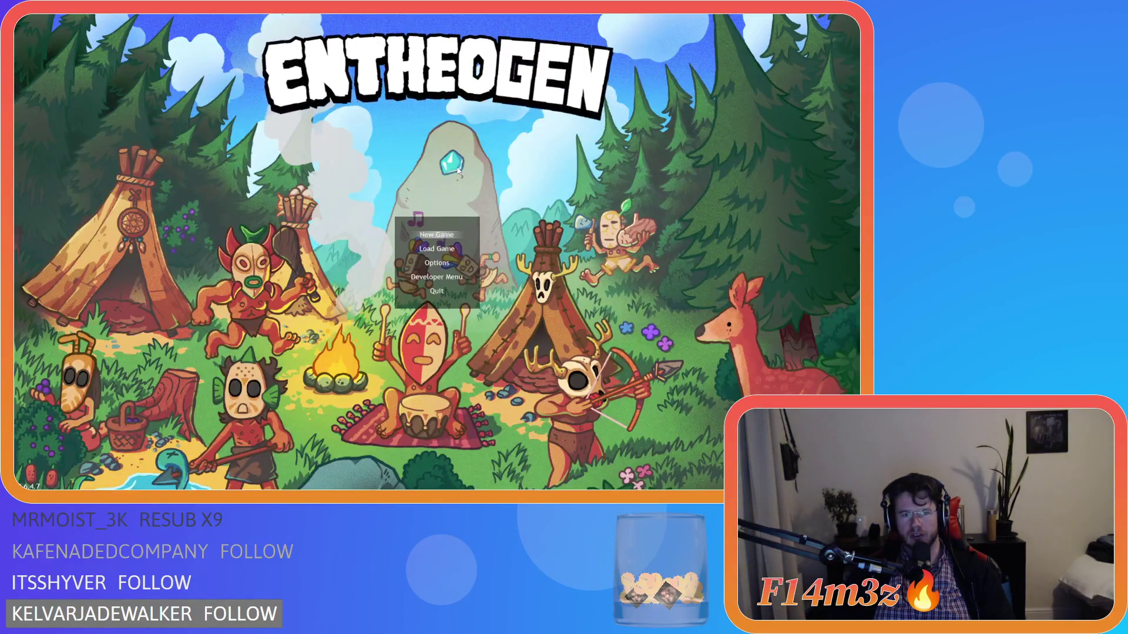
key("Escape")
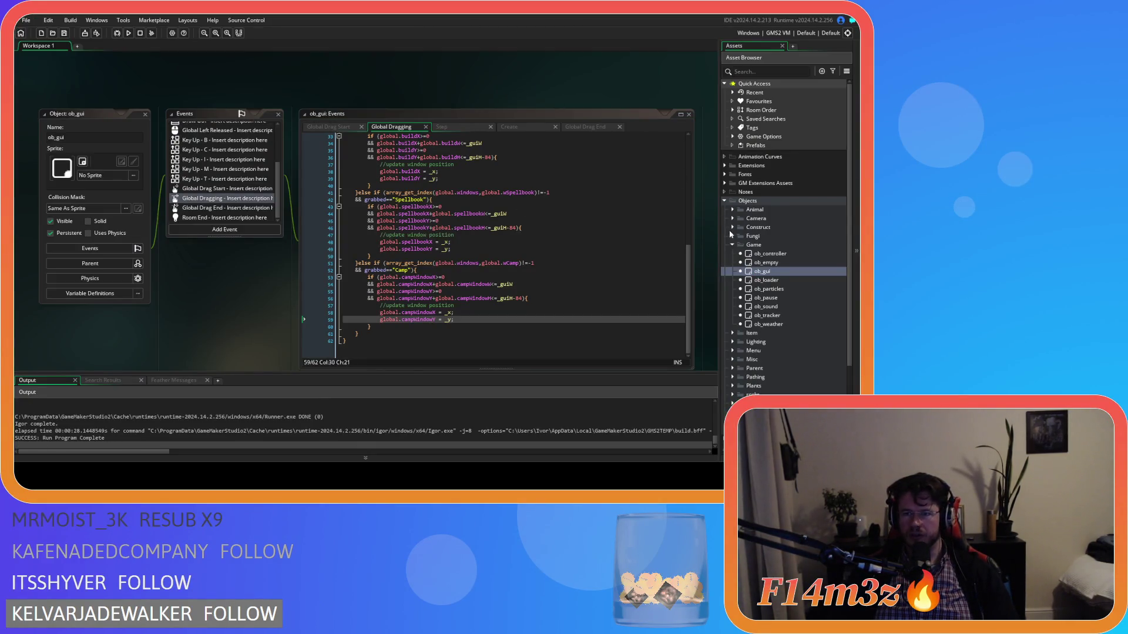
Step: Open the ob_gui object and bring its Create event code to the front
left_click(733, 236)
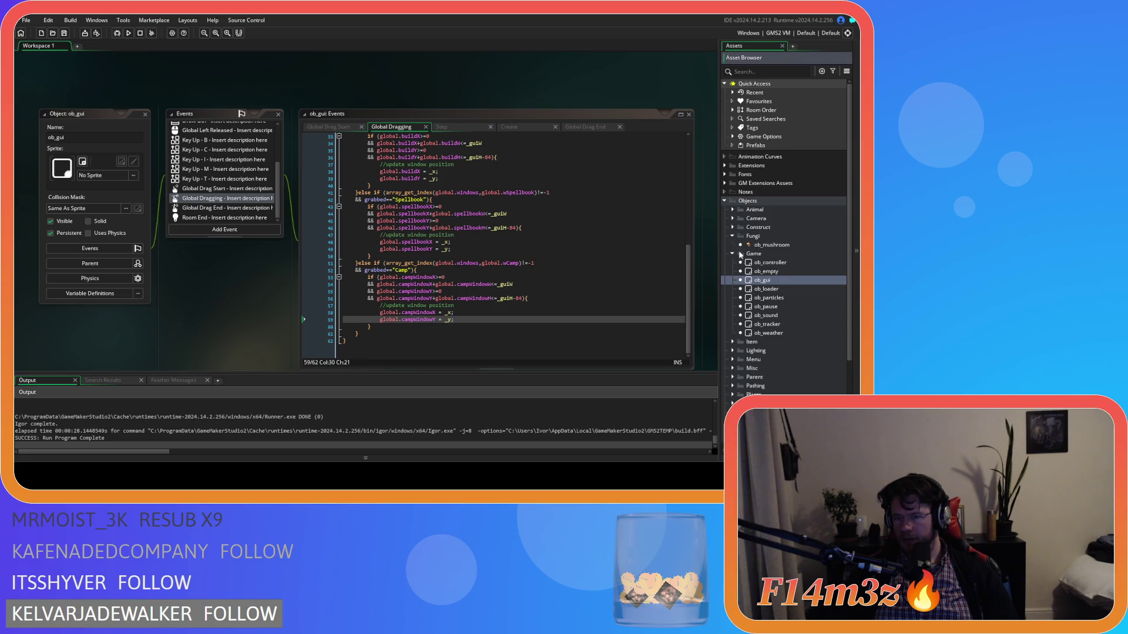
left_click(733, 236)
double_click(764, 272)
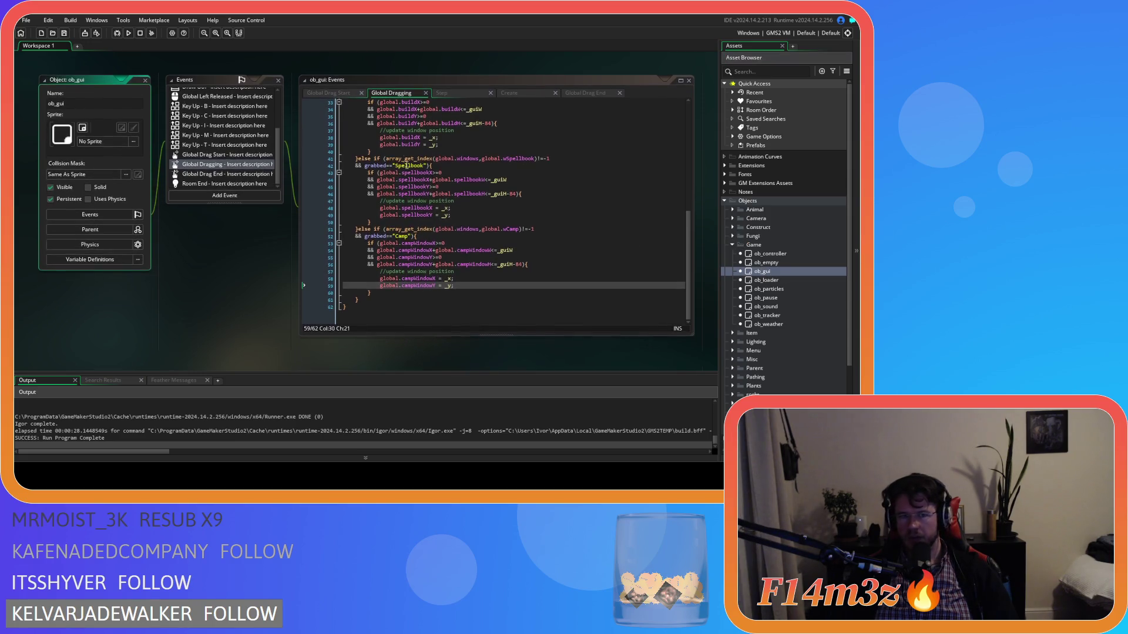
left_click_drag(501, 98, 329, 94)
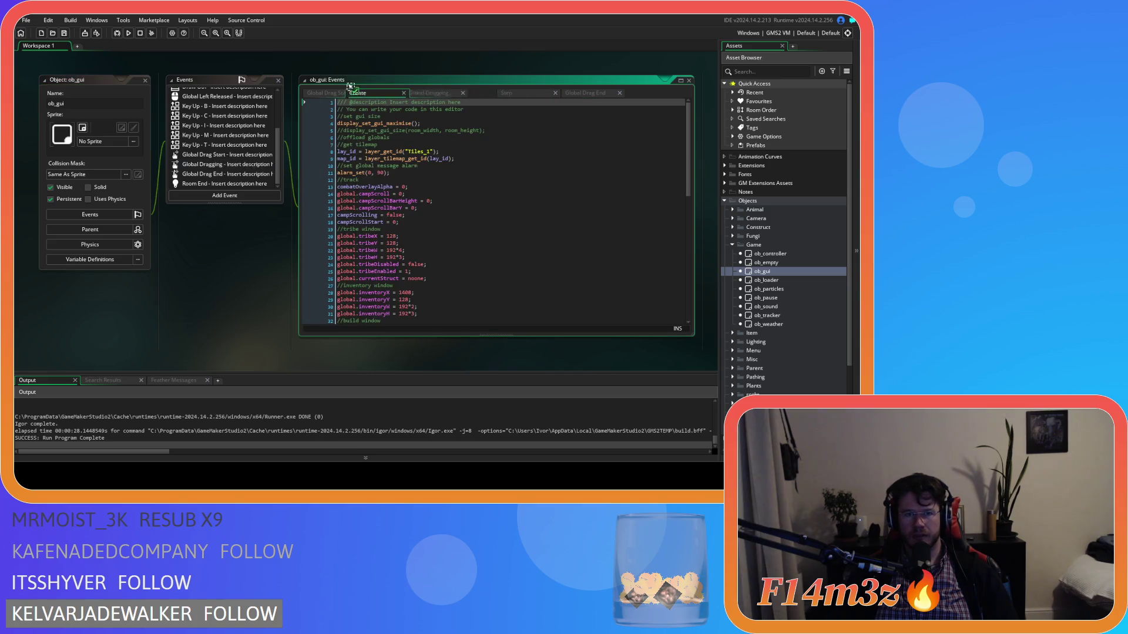
Step: Find the camp window lines and check the campWindowX value of 256 on line 43
scroll(414, 238, "down", 8)
left_click(415, 237)
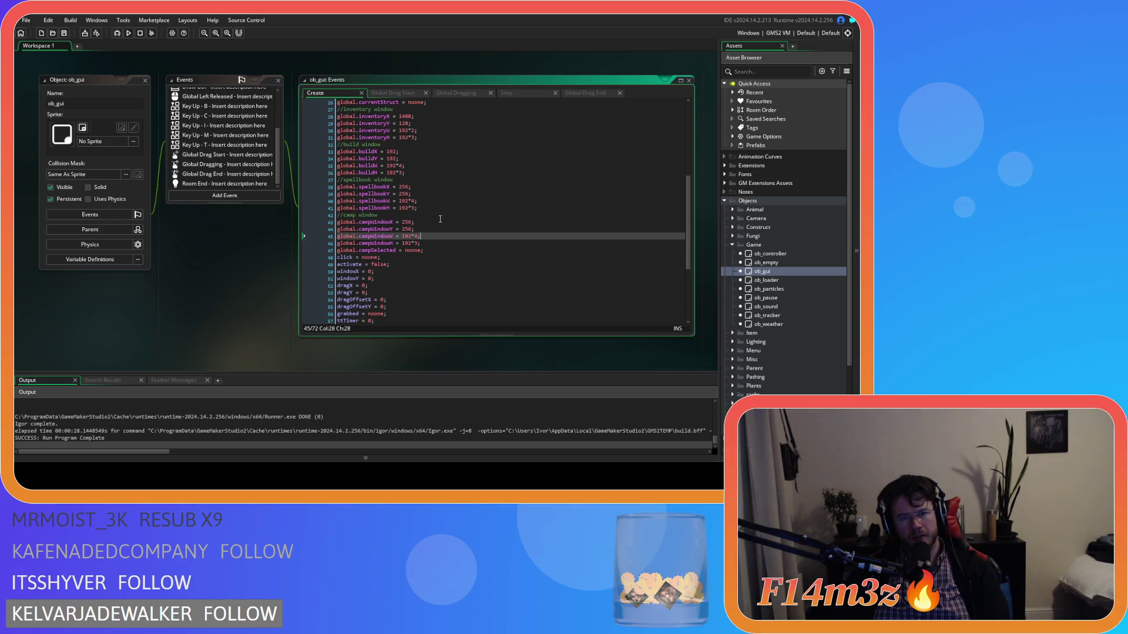
left_click(402, 222)
double_click(405, 222)
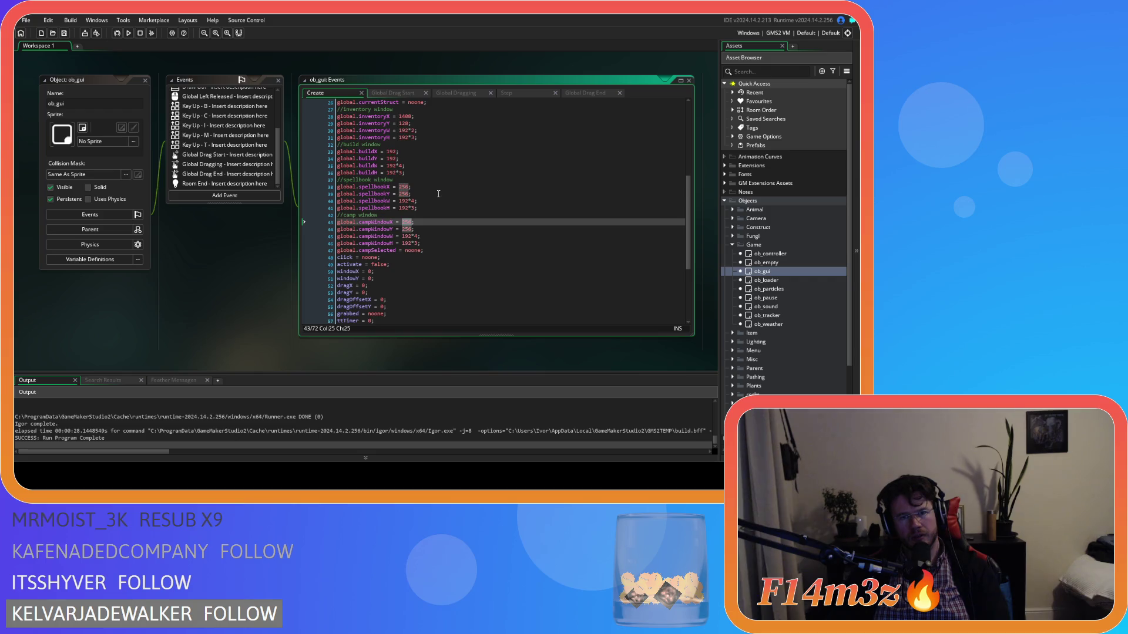
scroll(438, 194, "up", 1)
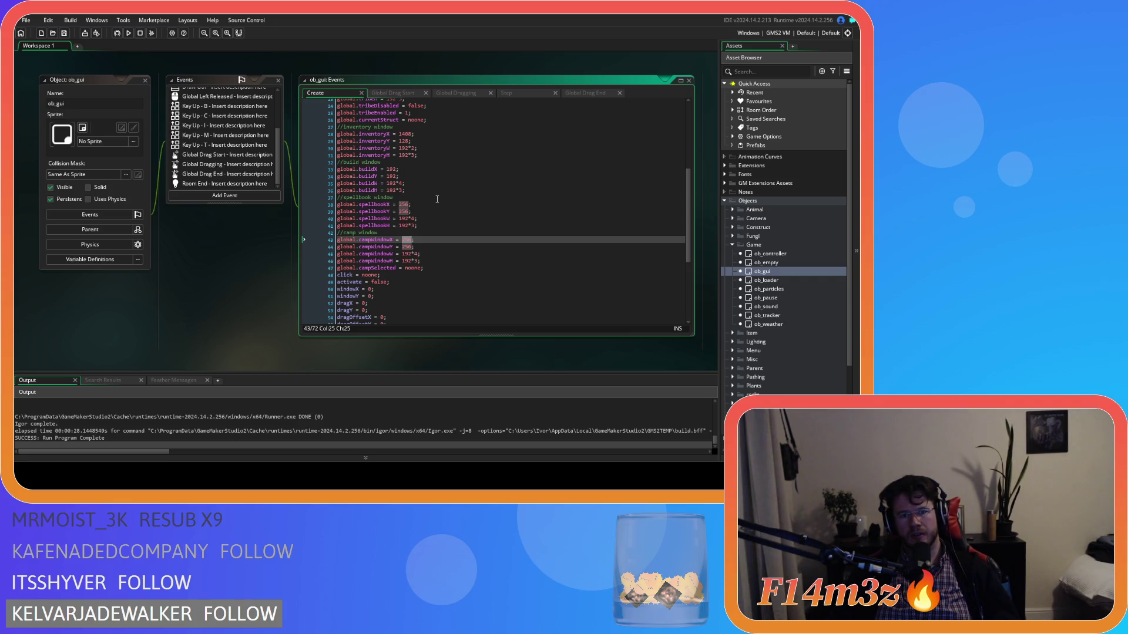
left_click(396, 240)
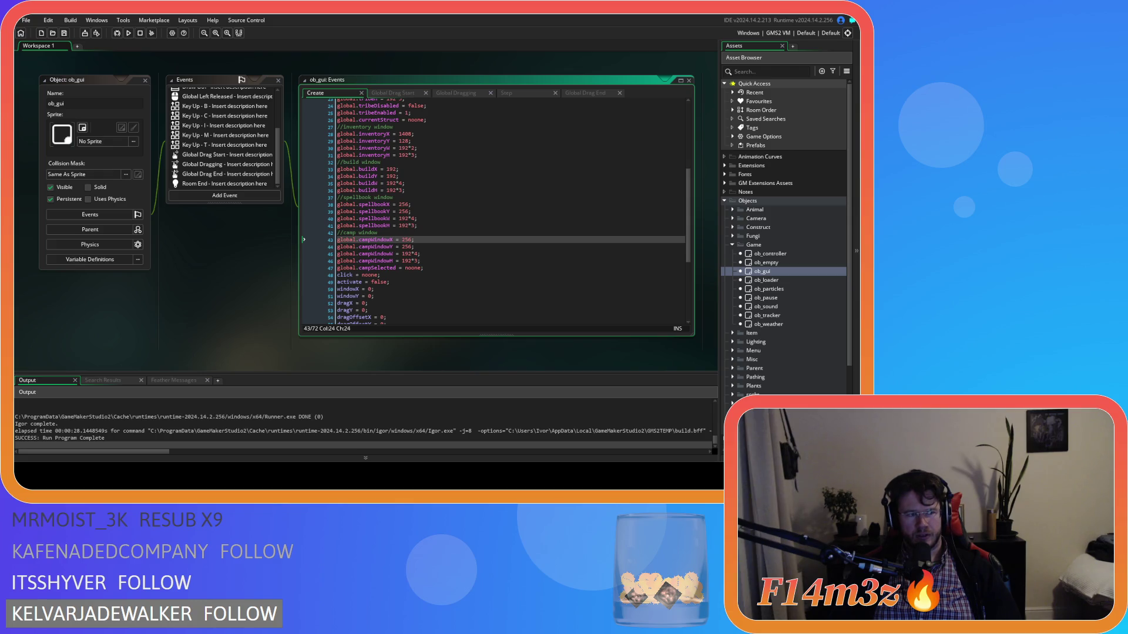
Step: Change campWindowX and campWindowY from 256 to 320
double_click(407, 240)
type("320")
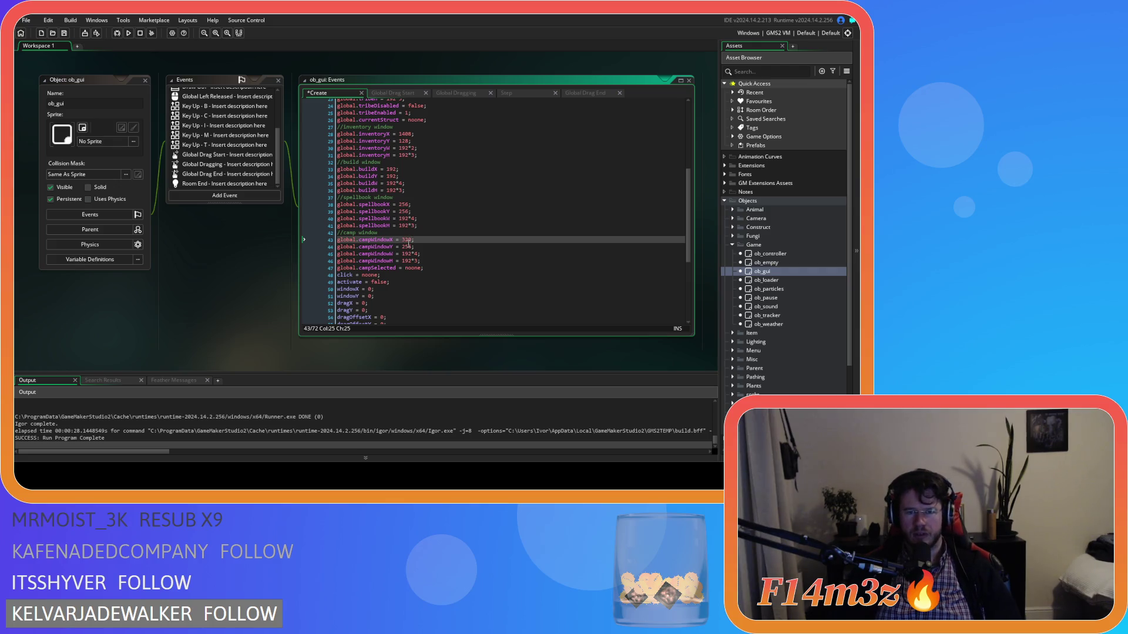
double_click(406, 247)
type("320")
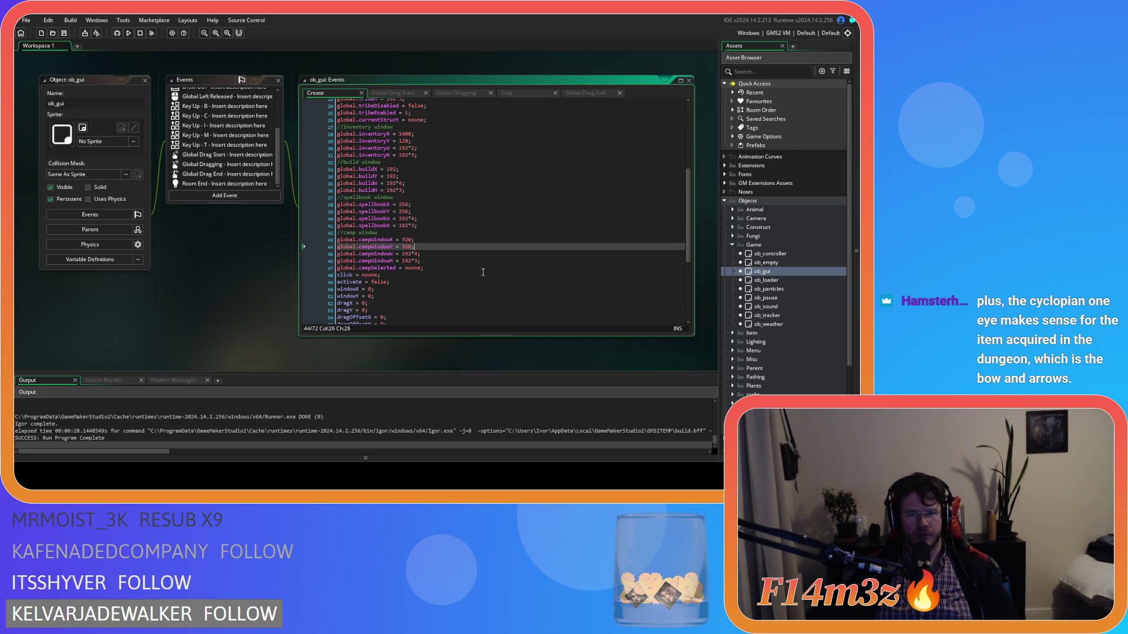
Step: Build and run the game with F5 to test the new position
left_click(452, 259)
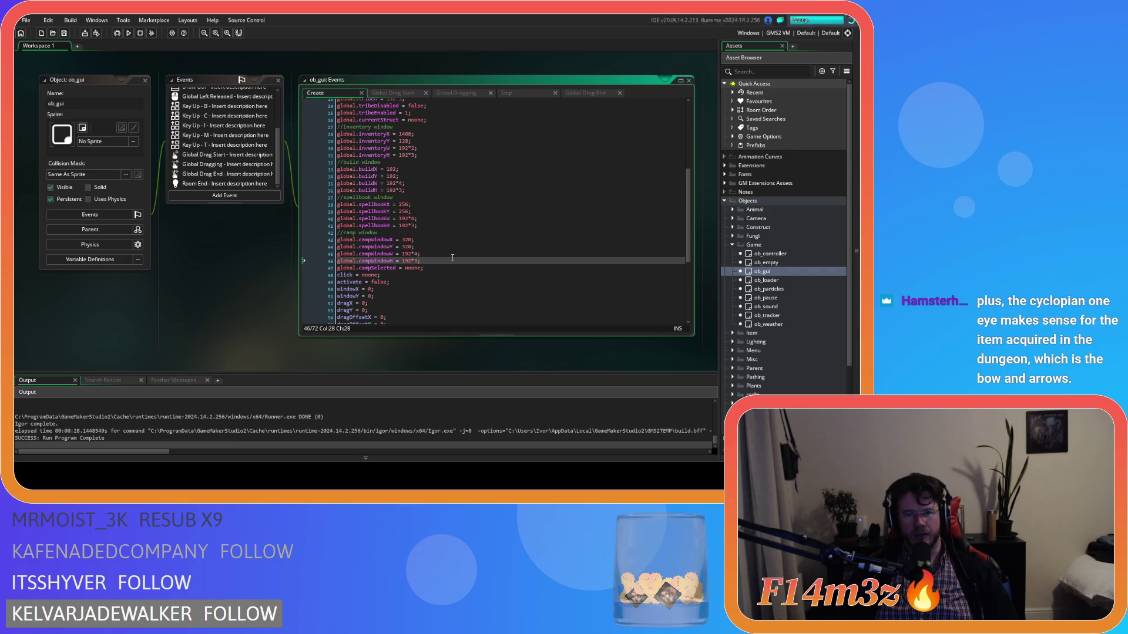
left_click(442, 270)
key("F5")
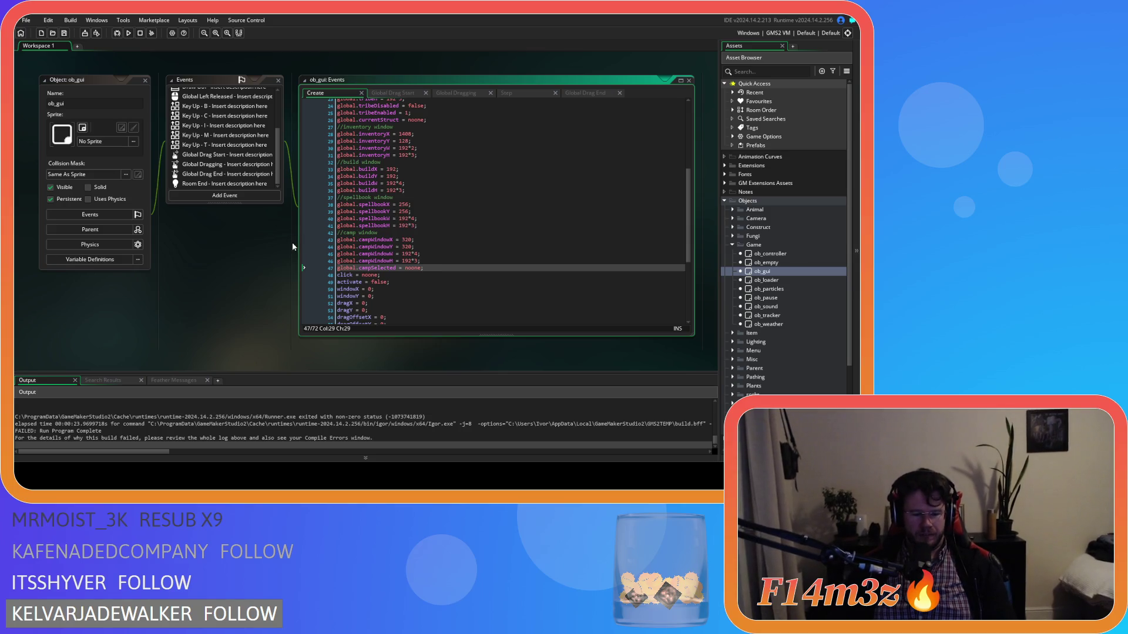
Step: Rebuild and launch Entheogen with F5, then switch to the running game window
key("F5")
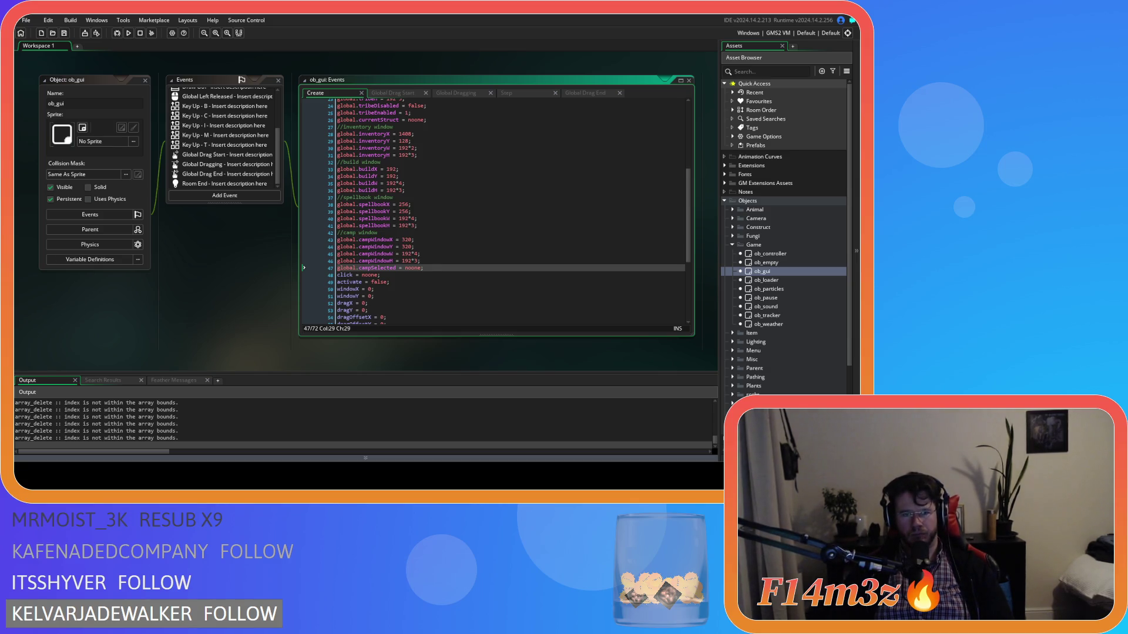
key("alt+Tab")
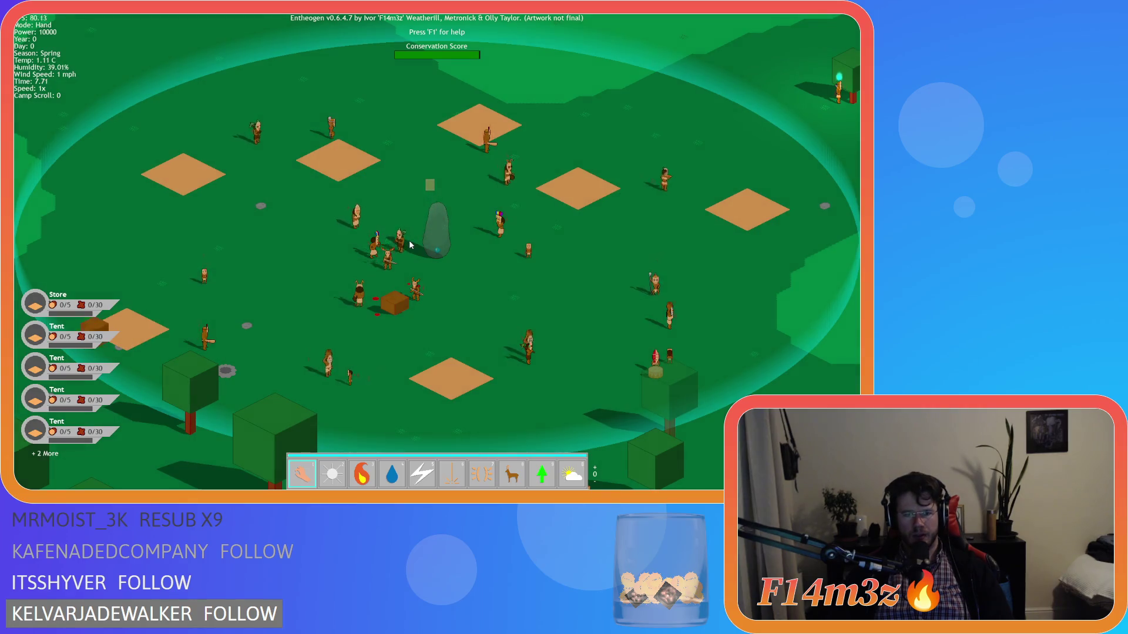
Step: Toggle the villager labels, move the grey stone ring right, and pan around the camp
key("alt")
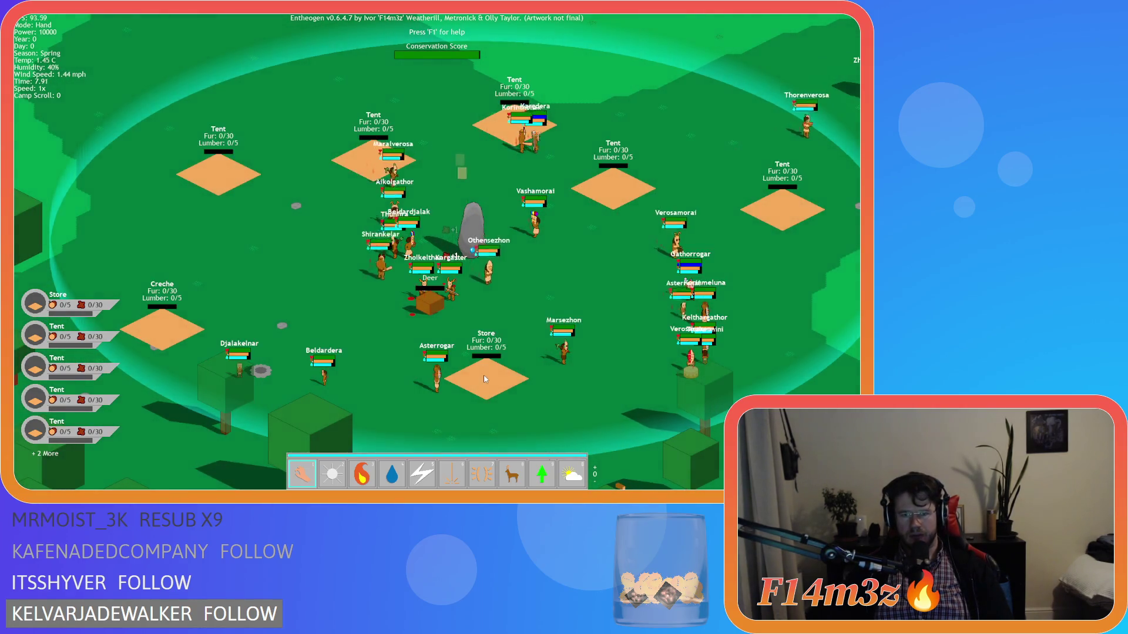
key("d")
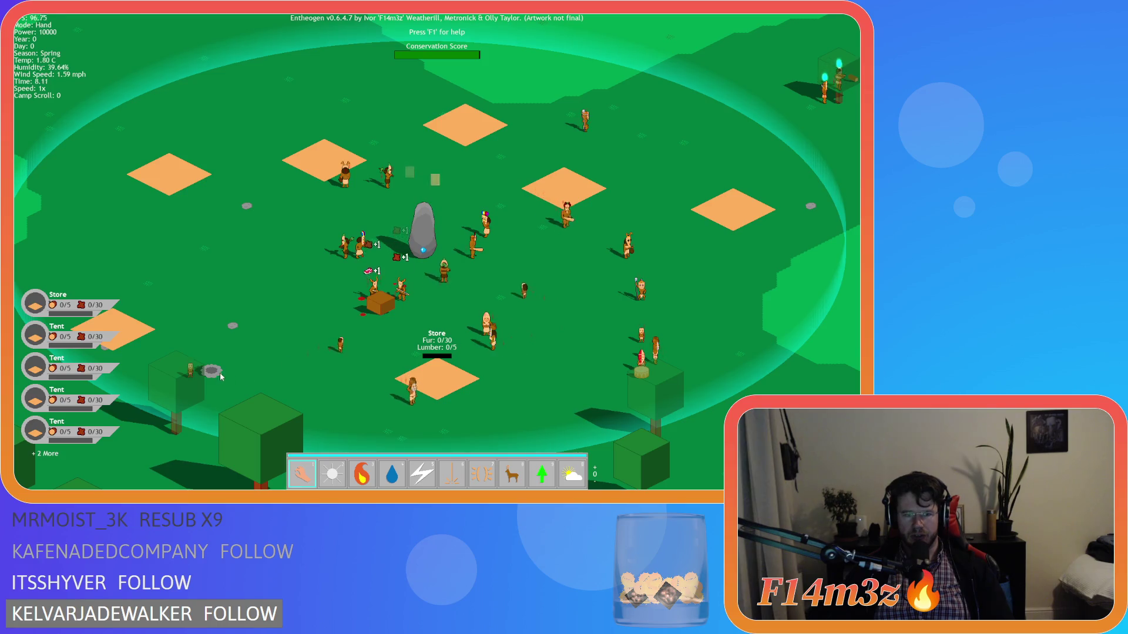
left_click_drag(219, 372, 358, 403)
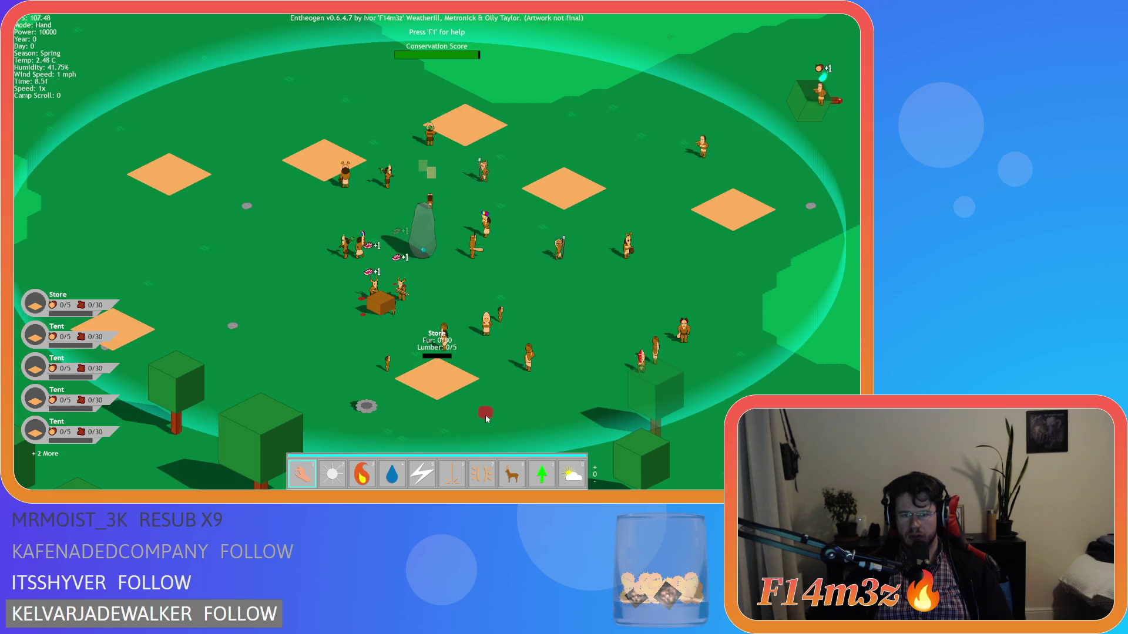
key("a")
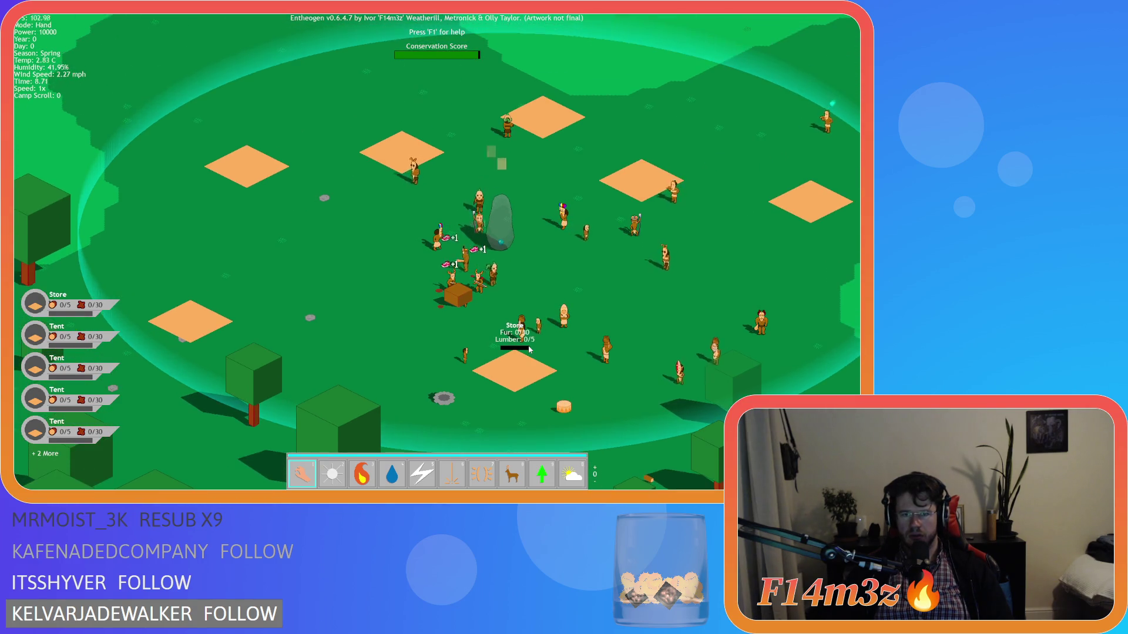
scroll(528, 349, "down", 5)
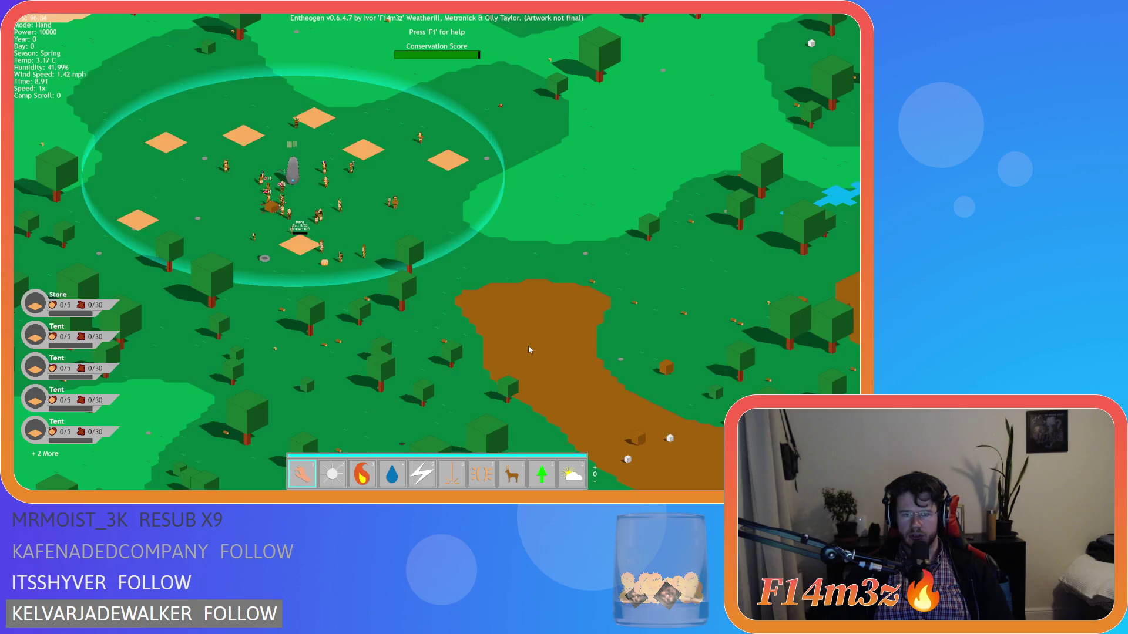
key("w")
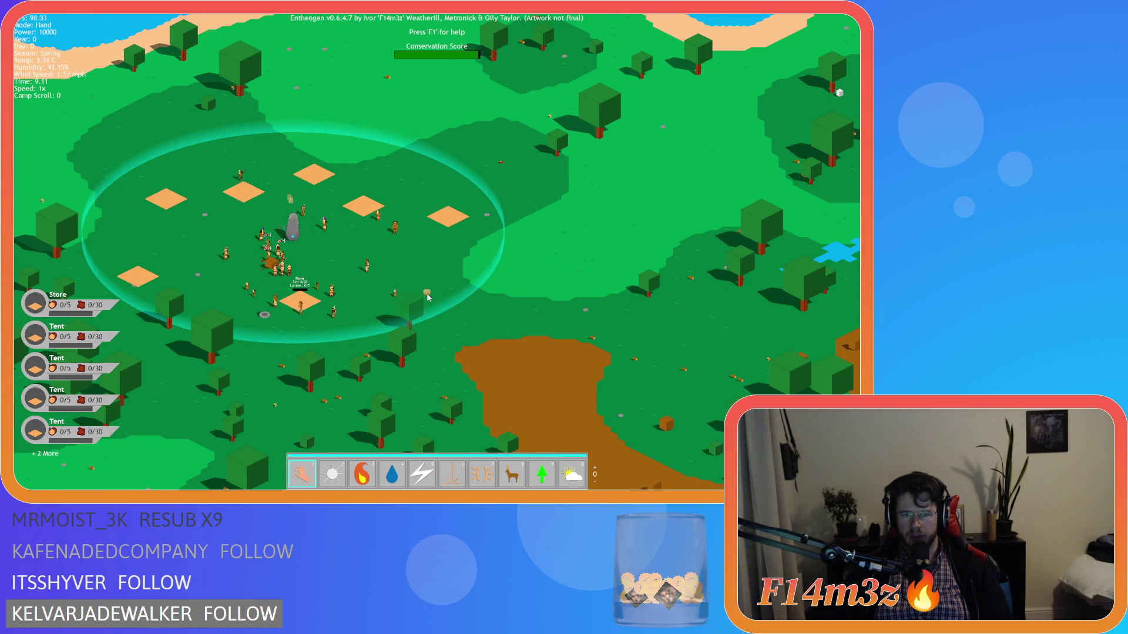
key("d")
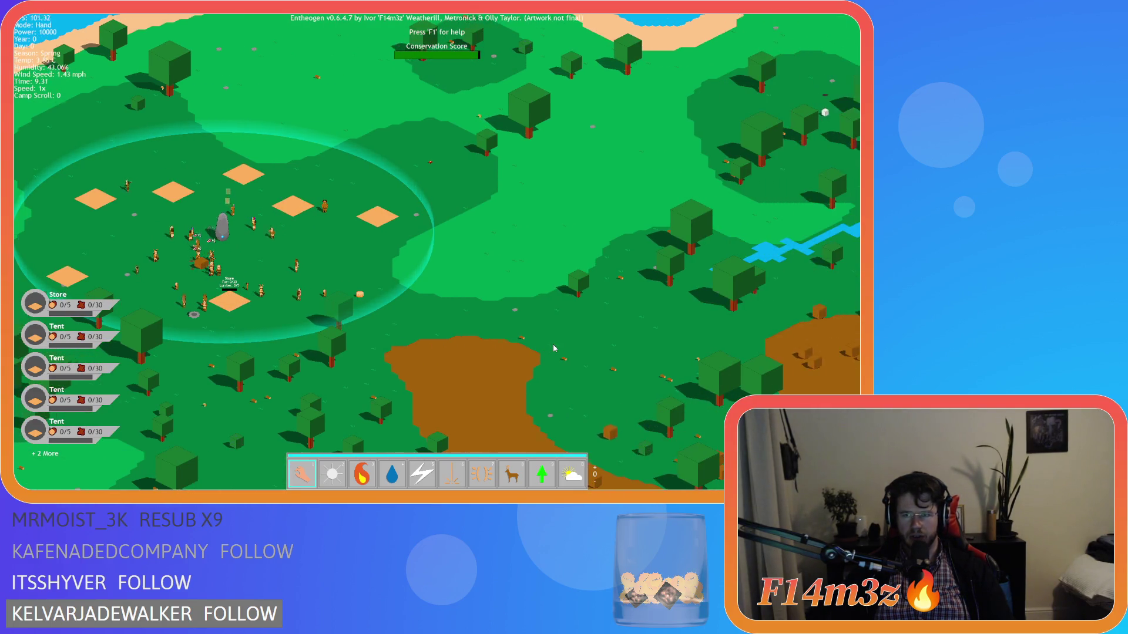
key("a")
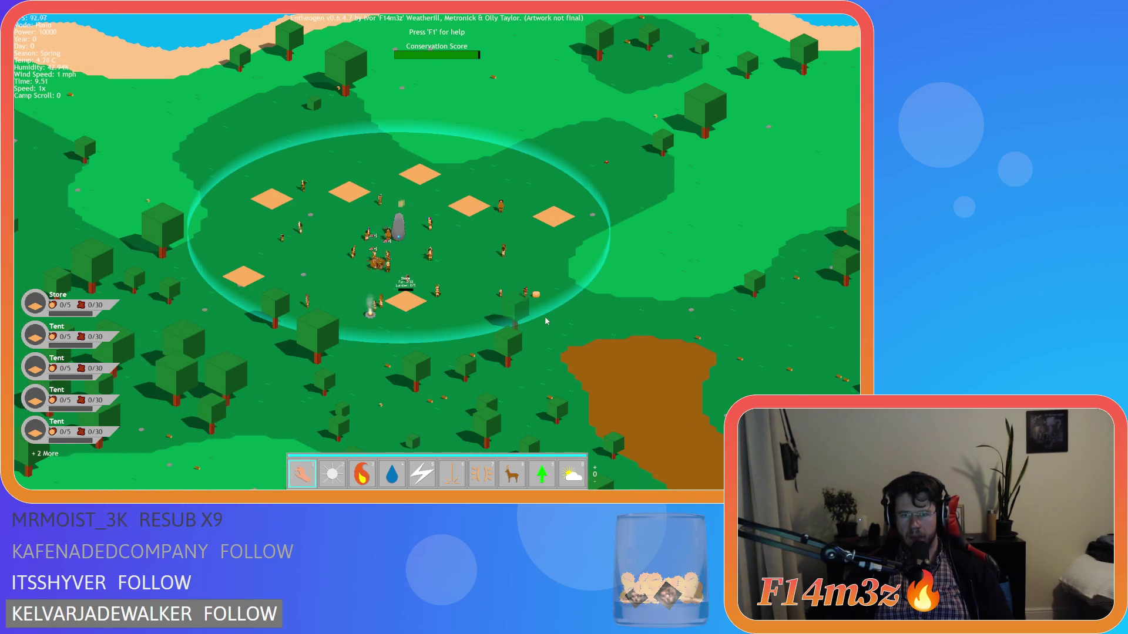
key("d")
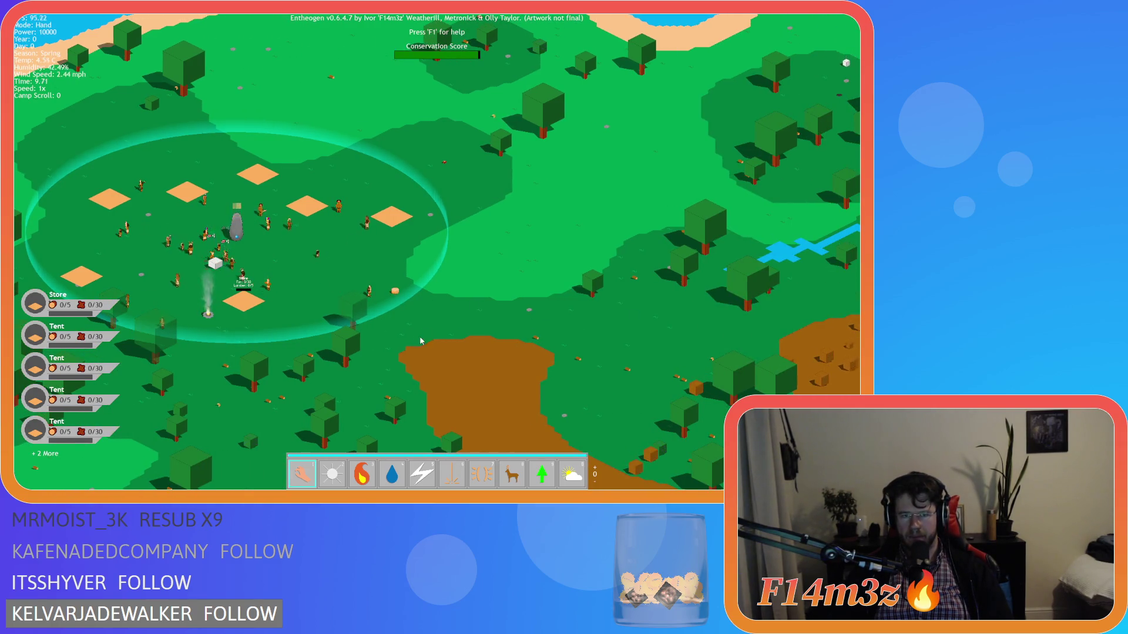
key("a")
scroll(386, 332, "up", 5)
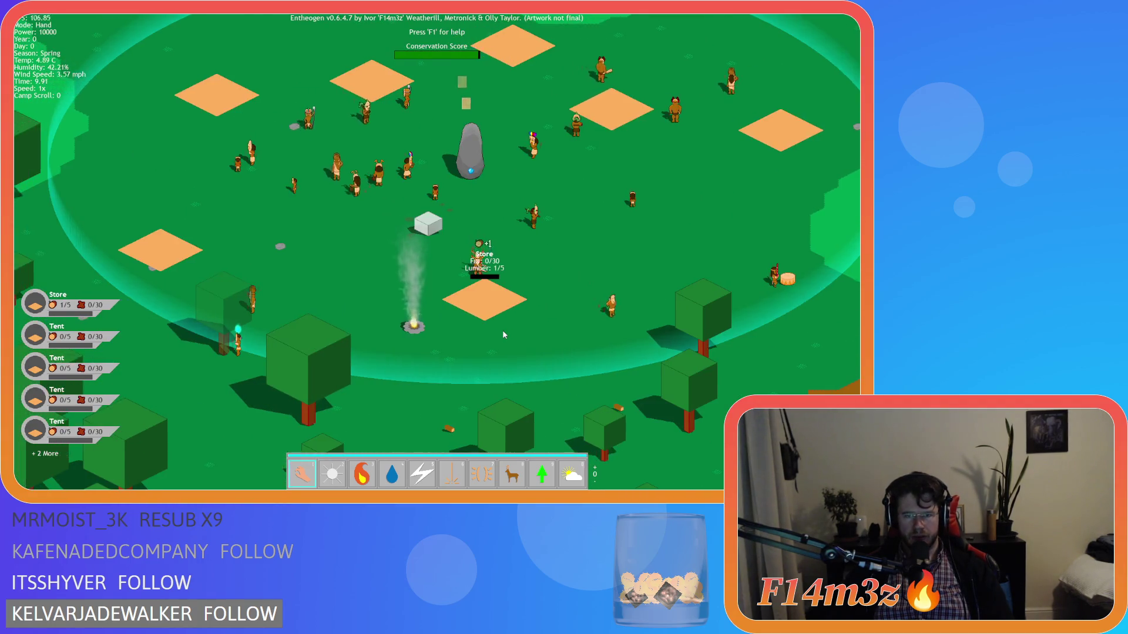
Step: Switch to Hand mode and carry the fur cubes onto the Store tile to reach 30/30
key("8")
key("w")
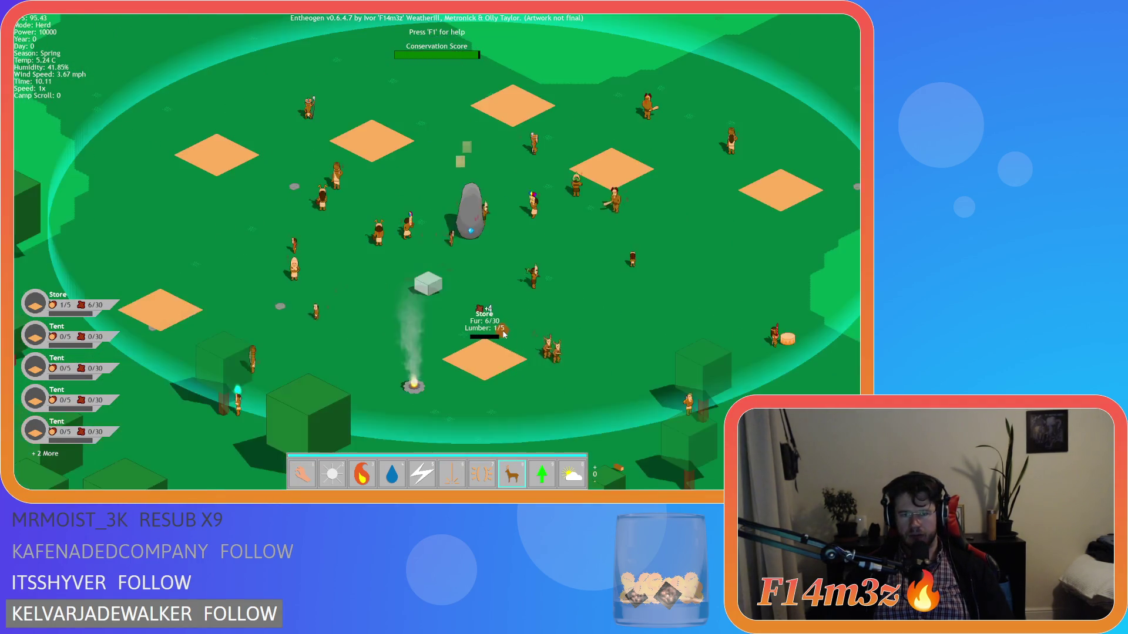
key("1")
left_click_drag(597, 189, 485, 355)
left_click_drag(639, 336, 487, 353)
left_click_drag(584, 344, 495, 353)
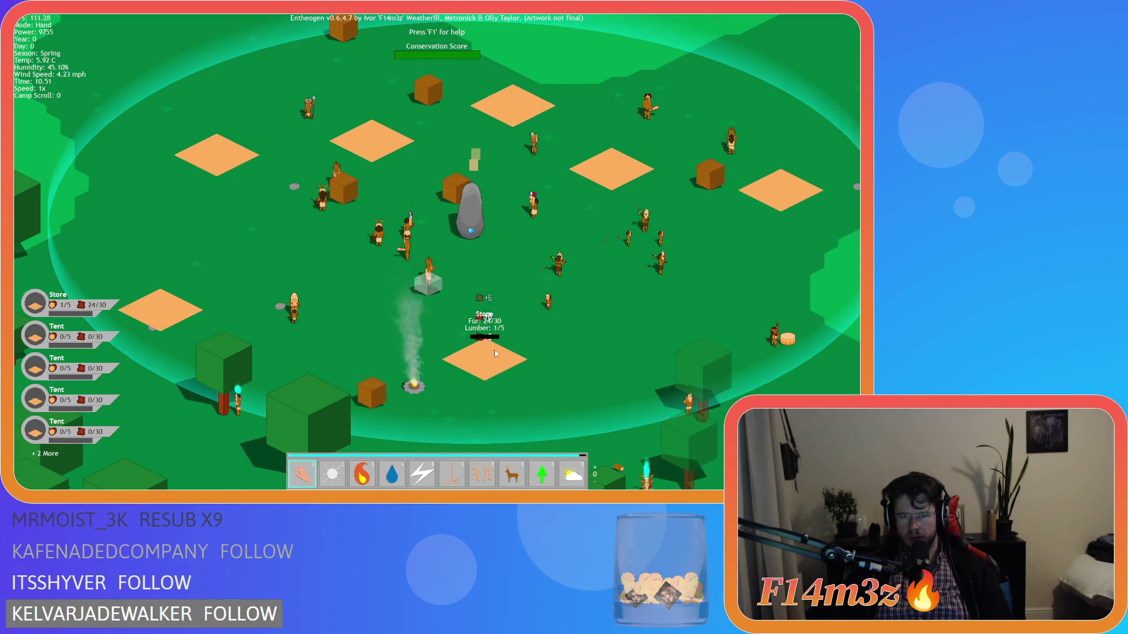
left_click_drag(372, 392, 470, 362)
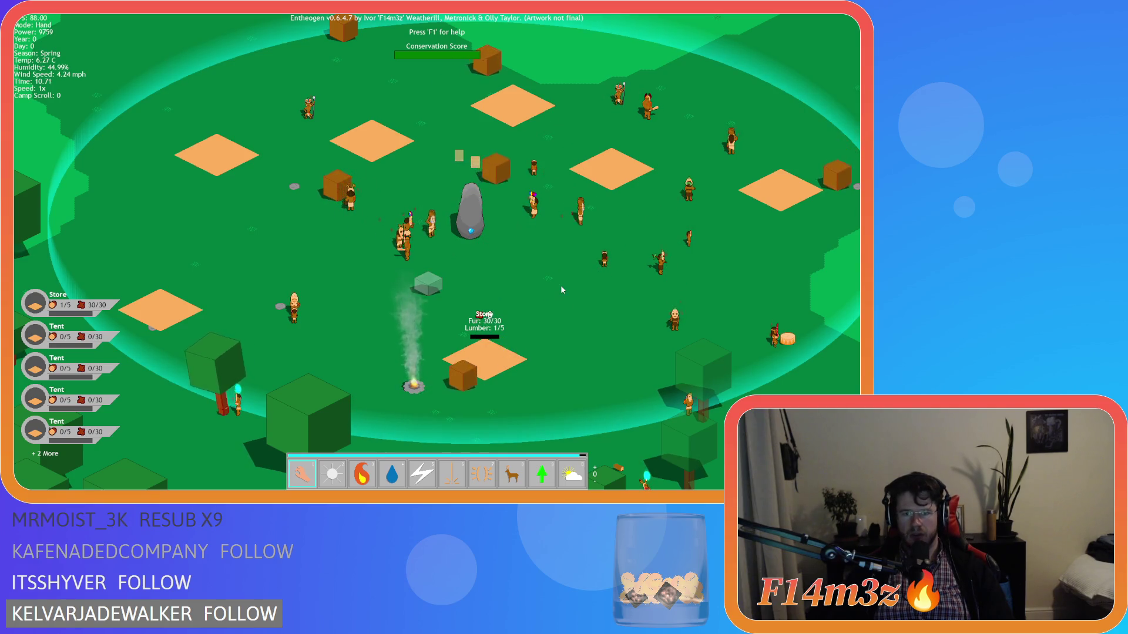
key("s")
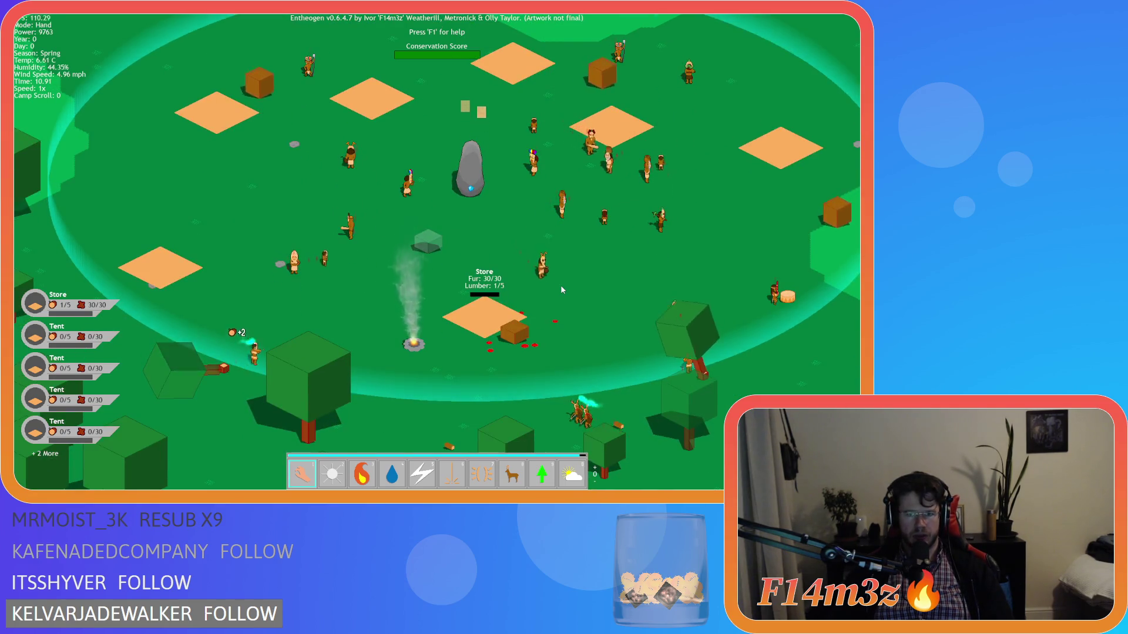
key("w")
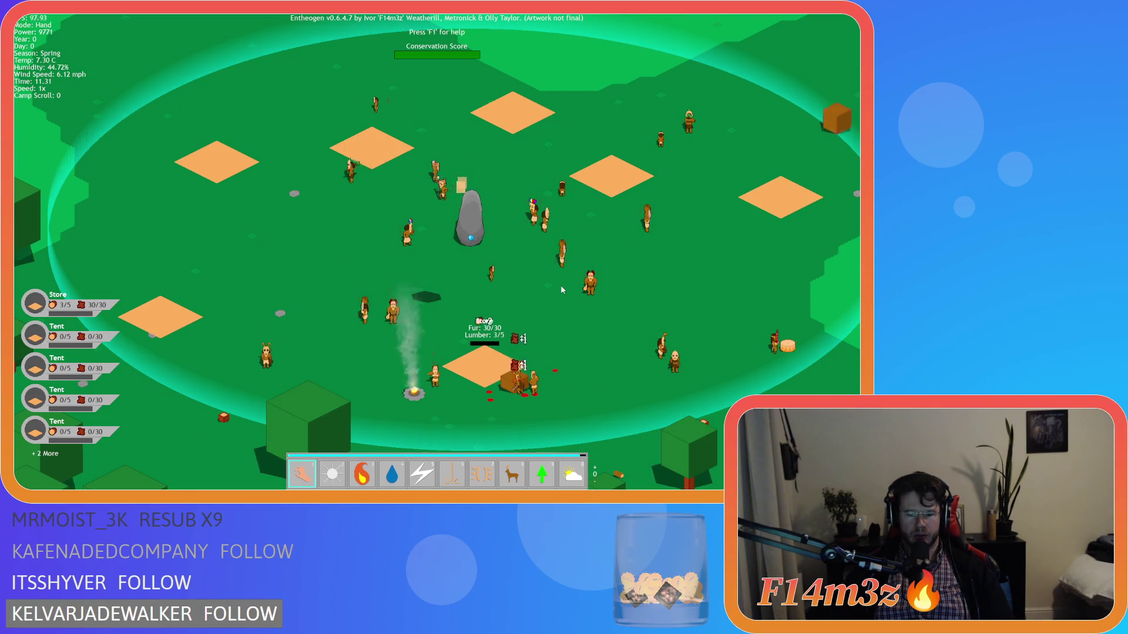
Step: Return to 1x speed, open the inventory, quicksave, quickload, and quit to the title screen
key("minus")
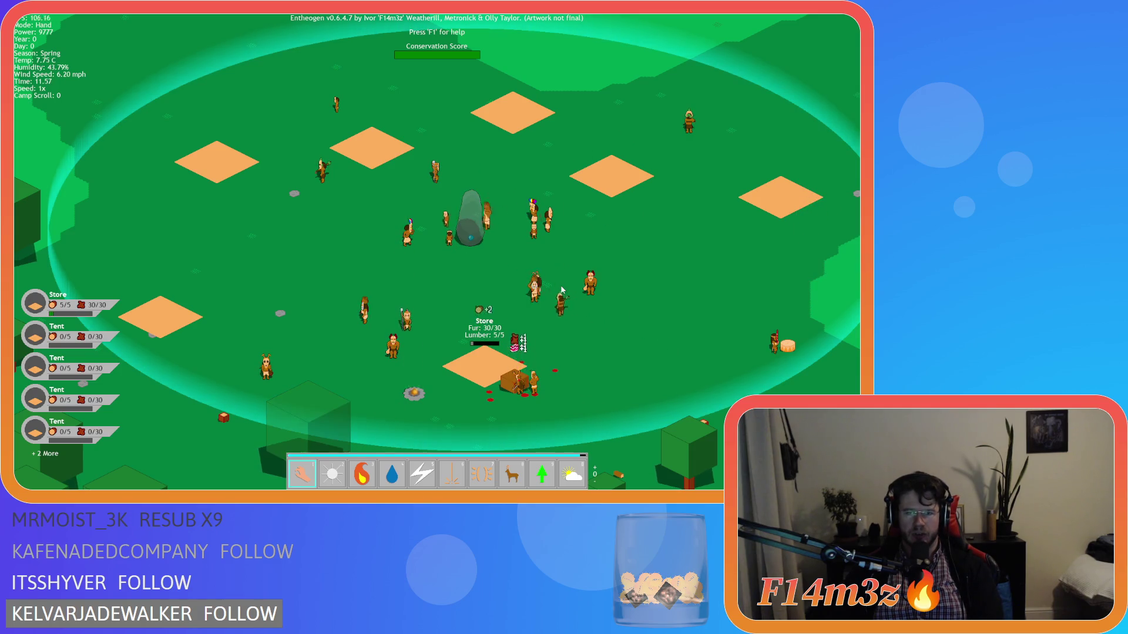
key("i")
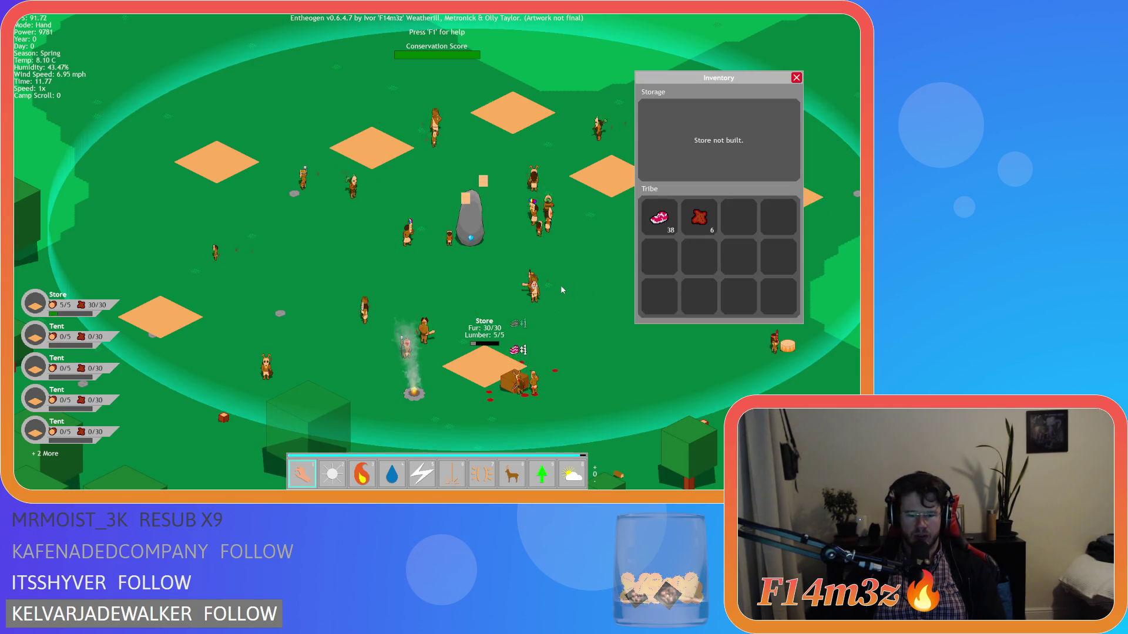
key("F5")
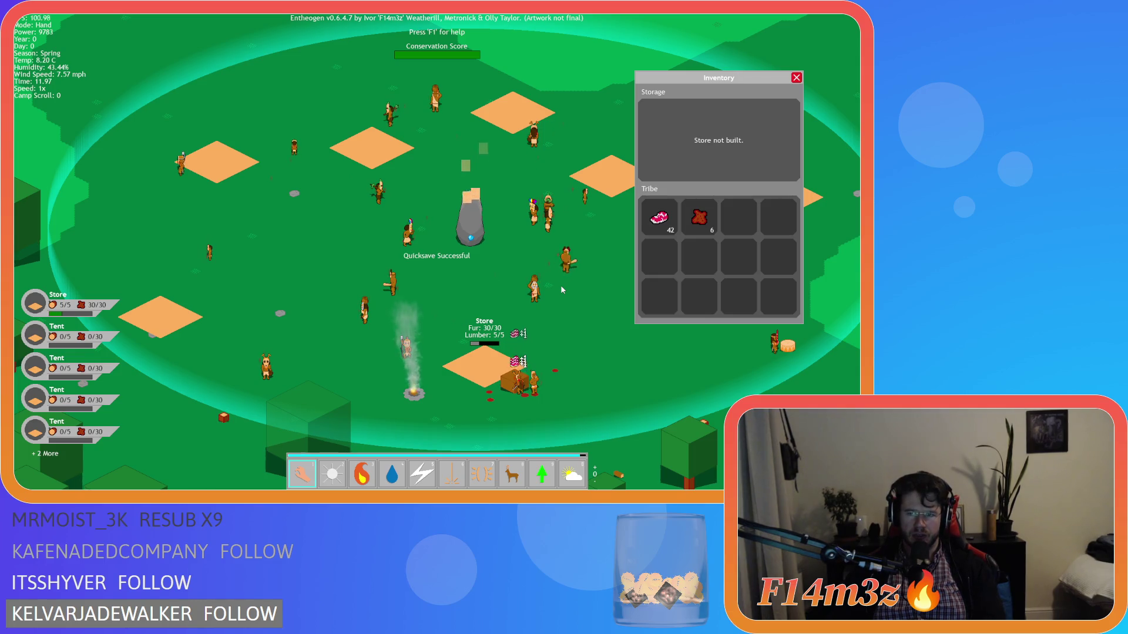
key("F9")
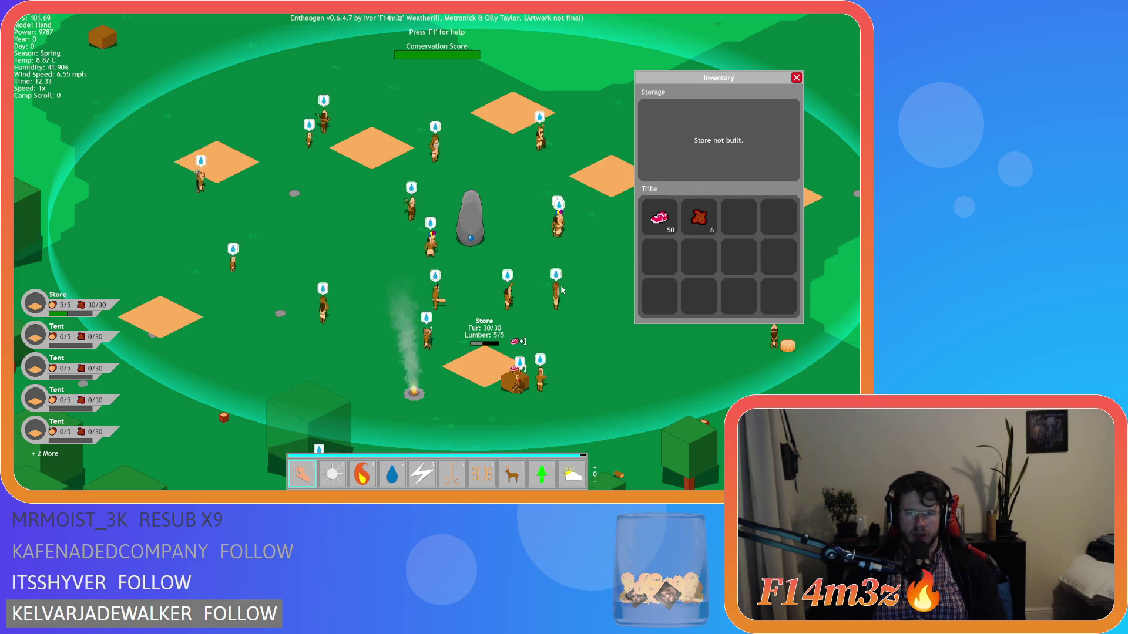
key("Escape")
key("Escape")
key("y")
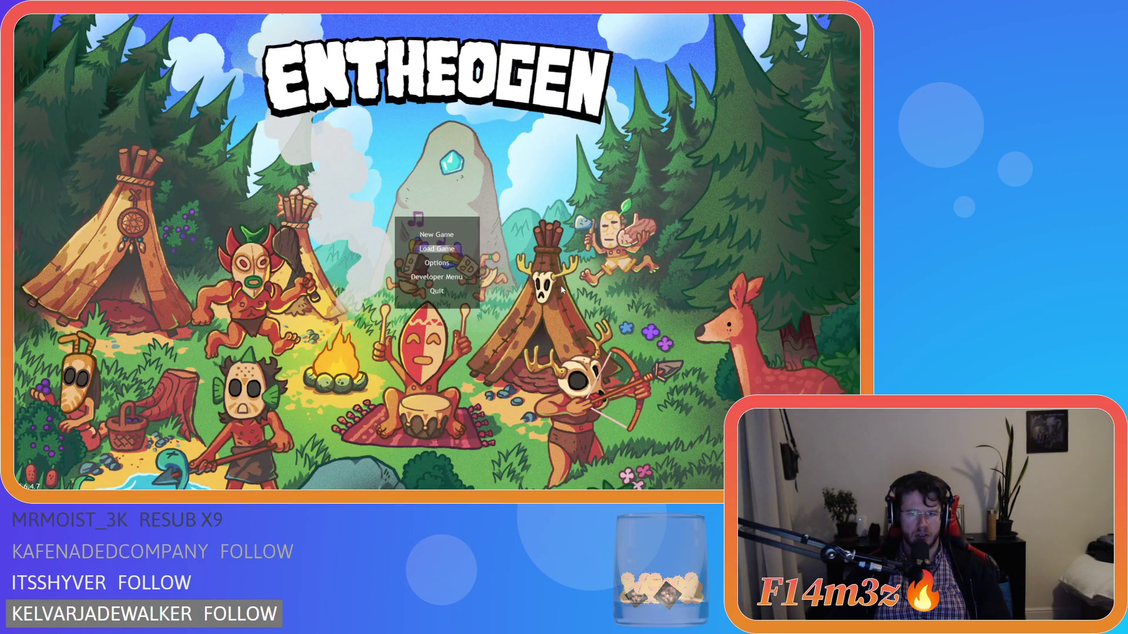
Step: Load the saved game from the title screen, quit, then open the Inventory in the rerun
key("Return")
key("Escape")
key("Escape")
key("Escape")
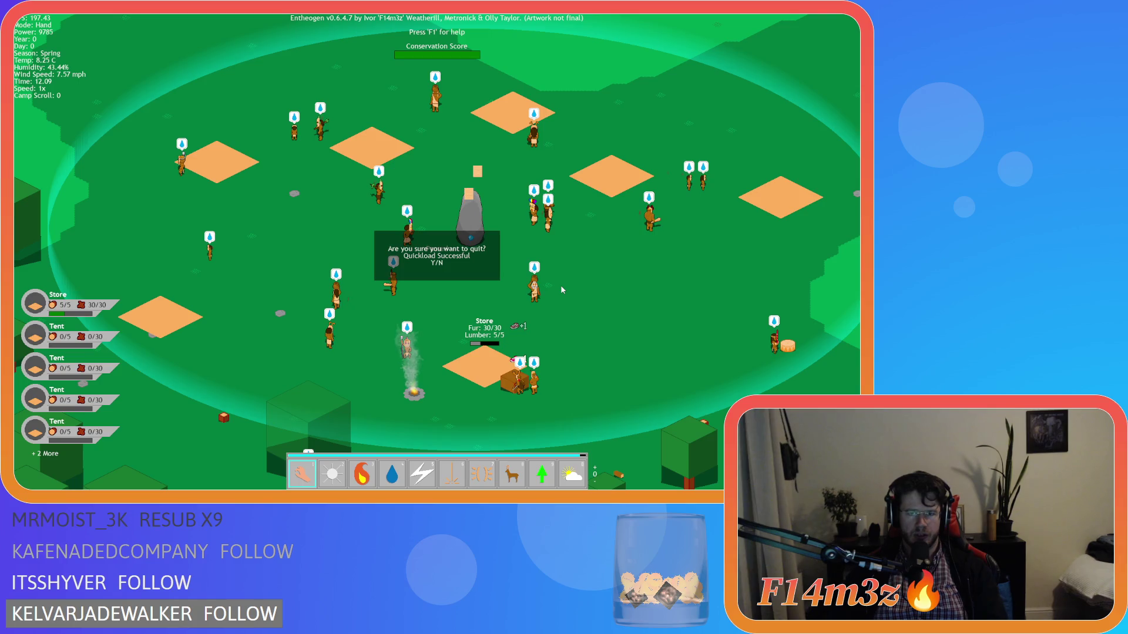
key("y")
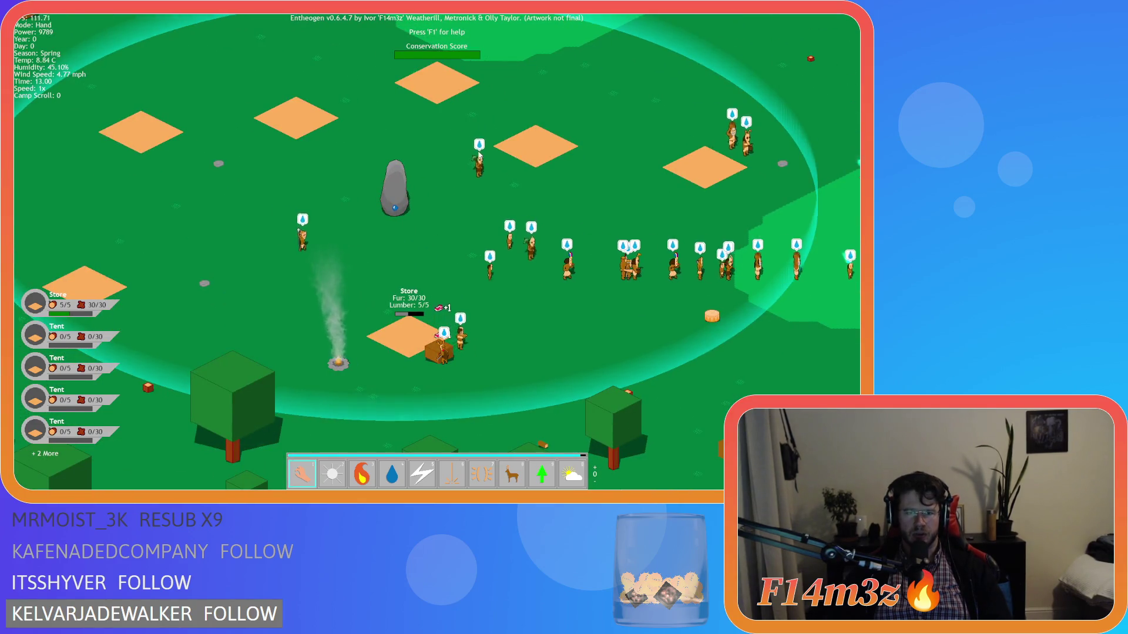
key("i")
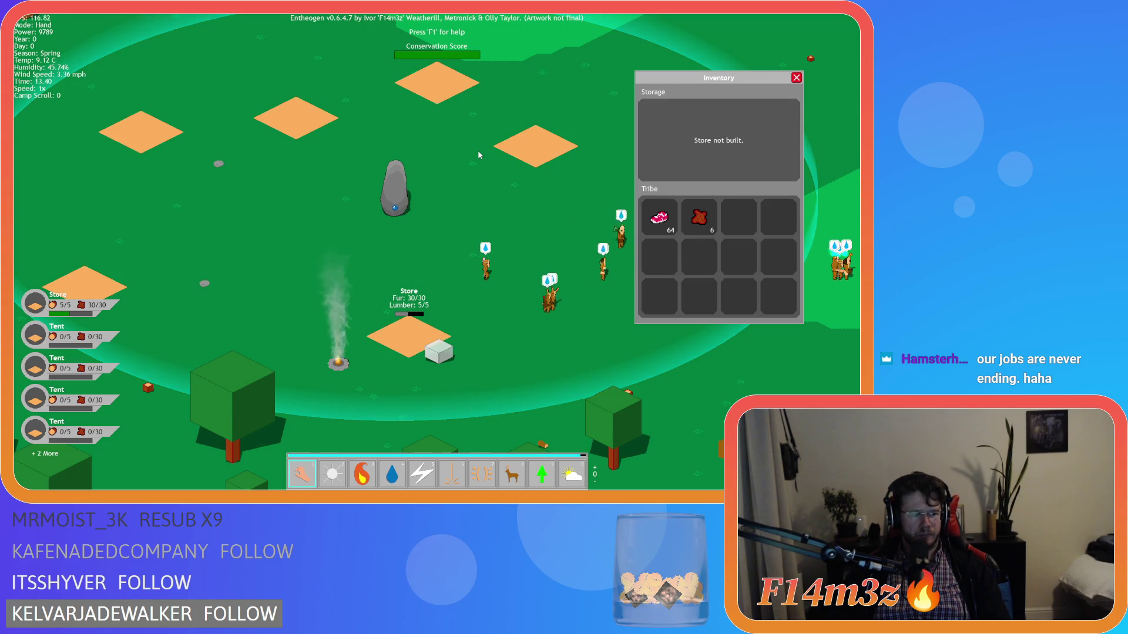
Step: Toggle the Inventory while villagers build the Storage Tent, then reopen it showing 1 mushroom stored
key("i")
key("i")
key("i")
key("i")
key("i")
key("i")
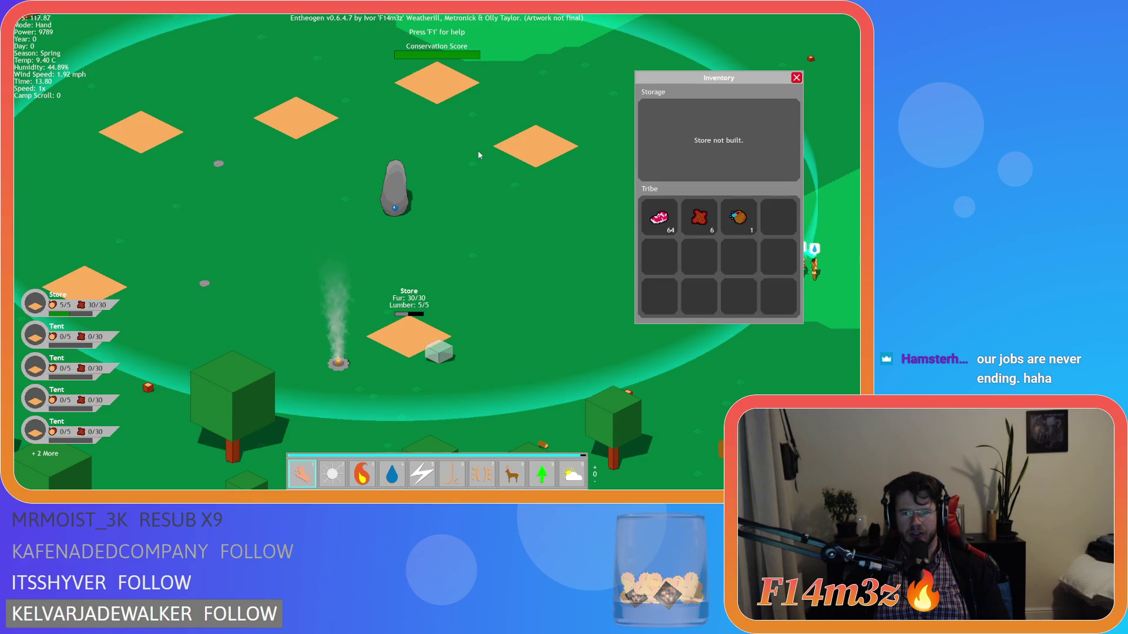
key("i")
key("i")
key("i")
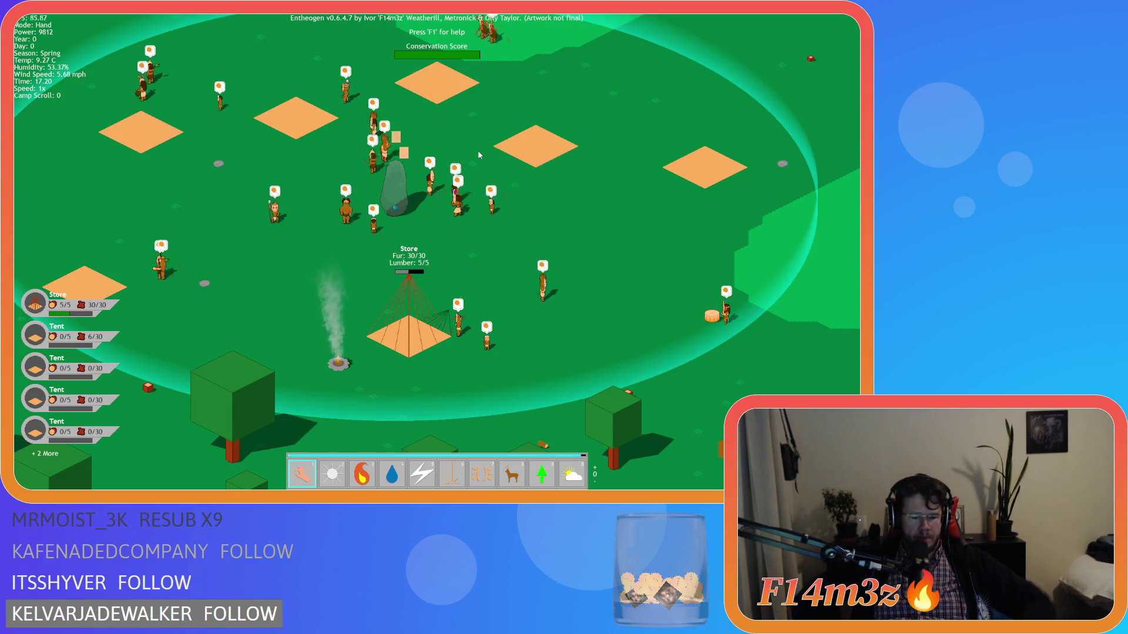
key("i")
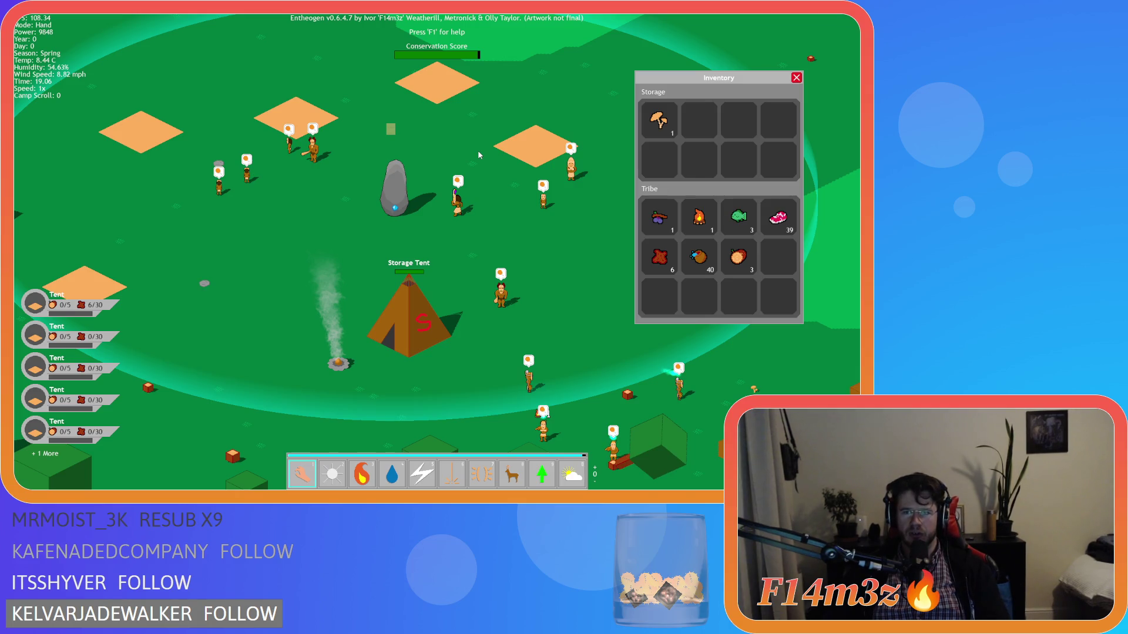
Step: Quicksave with F5, quickload with F9, and quit to the title screen
key("F5")
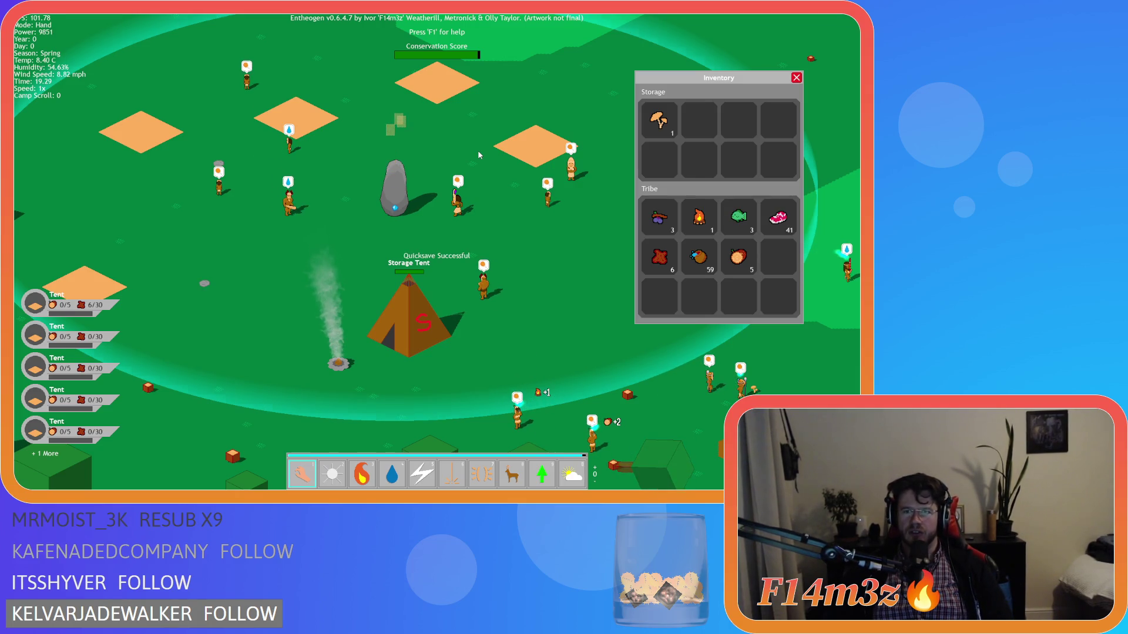
key("F9")
key("Escape")
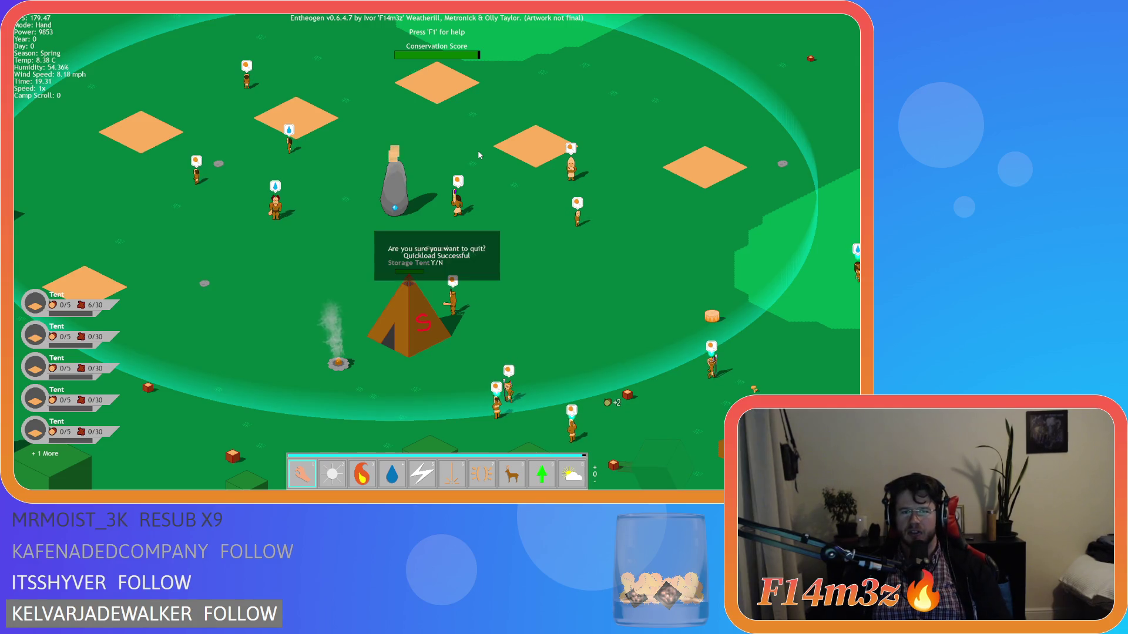
key("y")
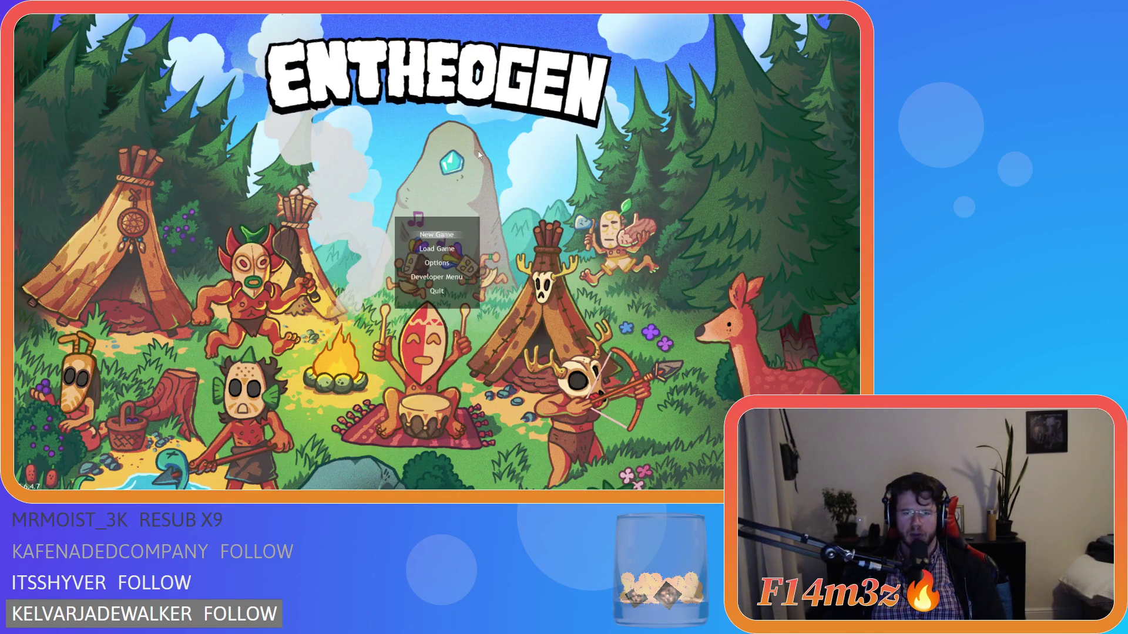
Step: Choose Load Game from the title menu, then quit the loaded game back to the editor
key("Down")
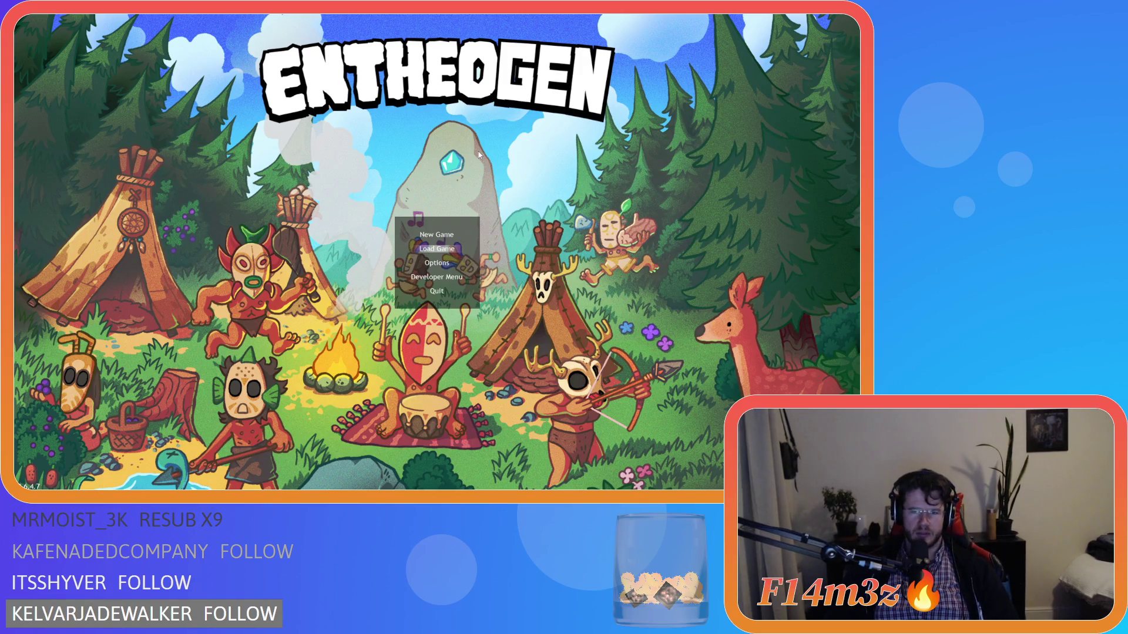
key("Return")
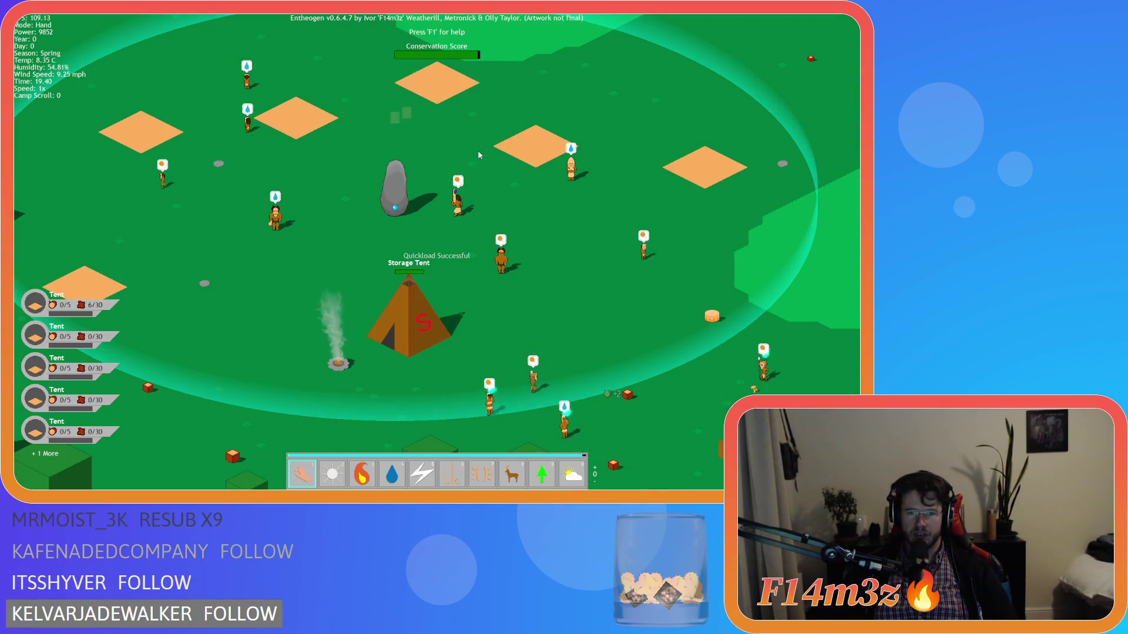
key("Escape")
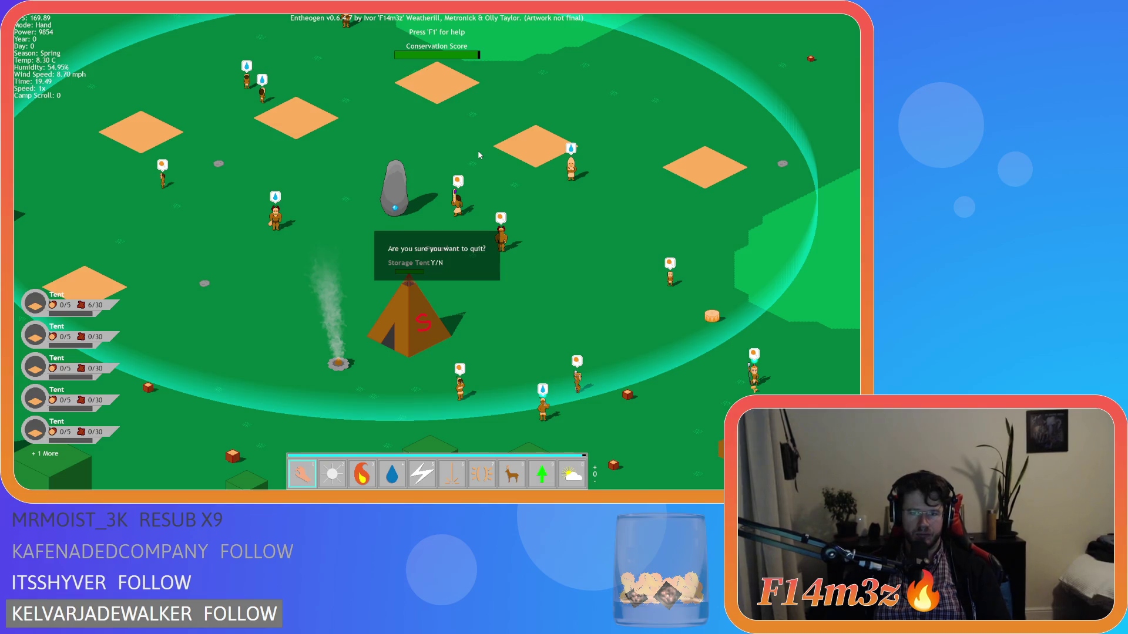
key("y")
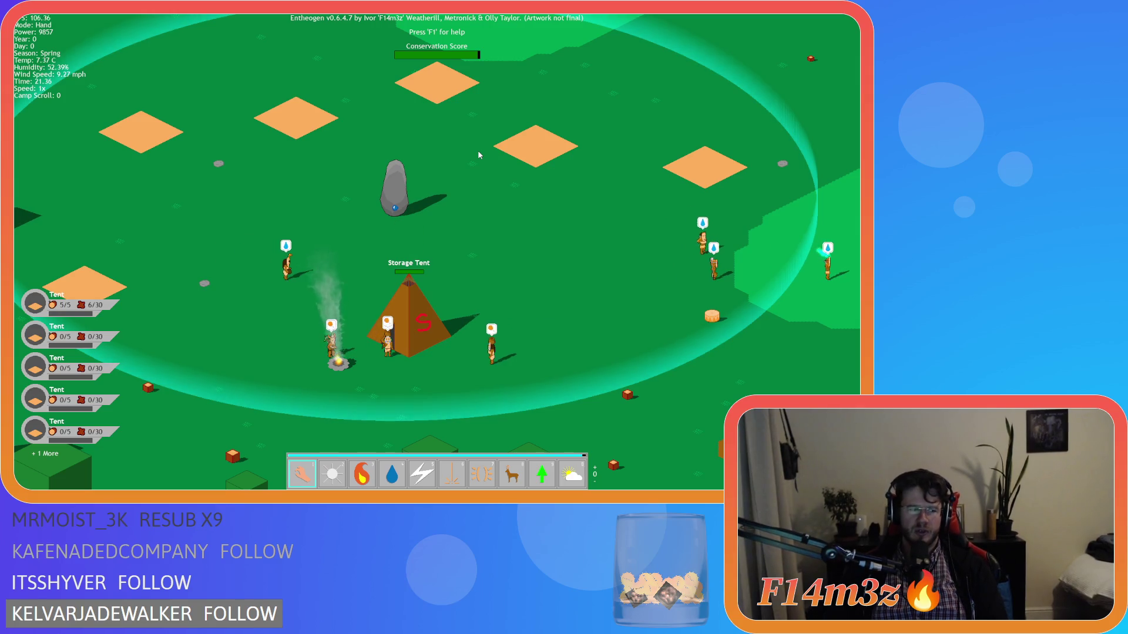
Step: Pan around the camp with the arrow keys and open the tribe's inventory
key("Down")
key("Left")
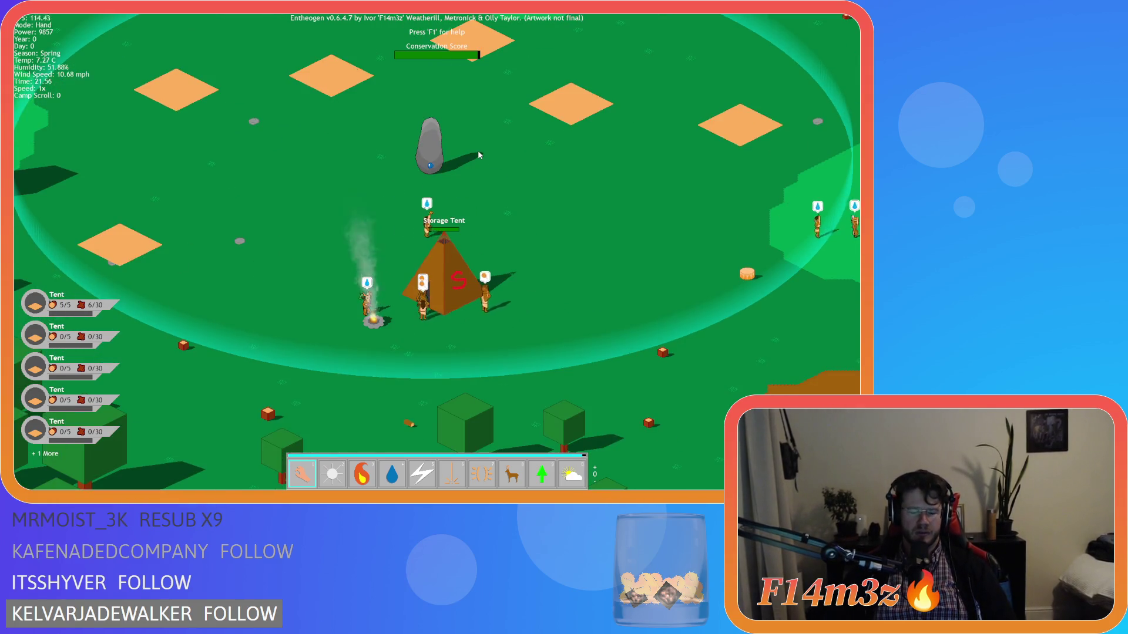
key("i")
key("i")
key("i")
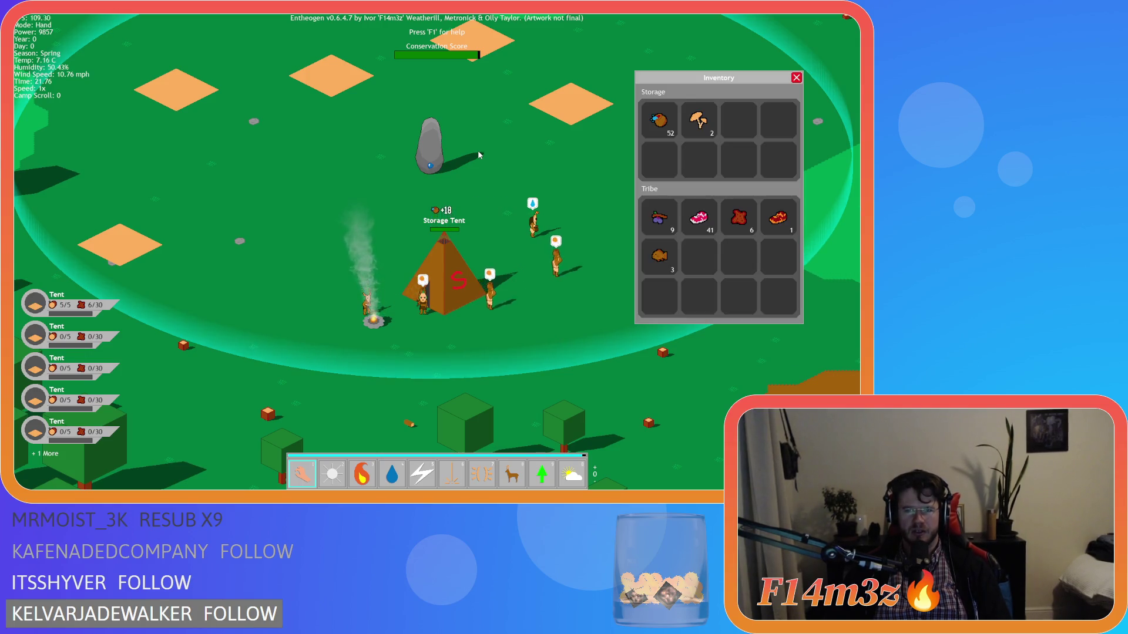
key("Up")
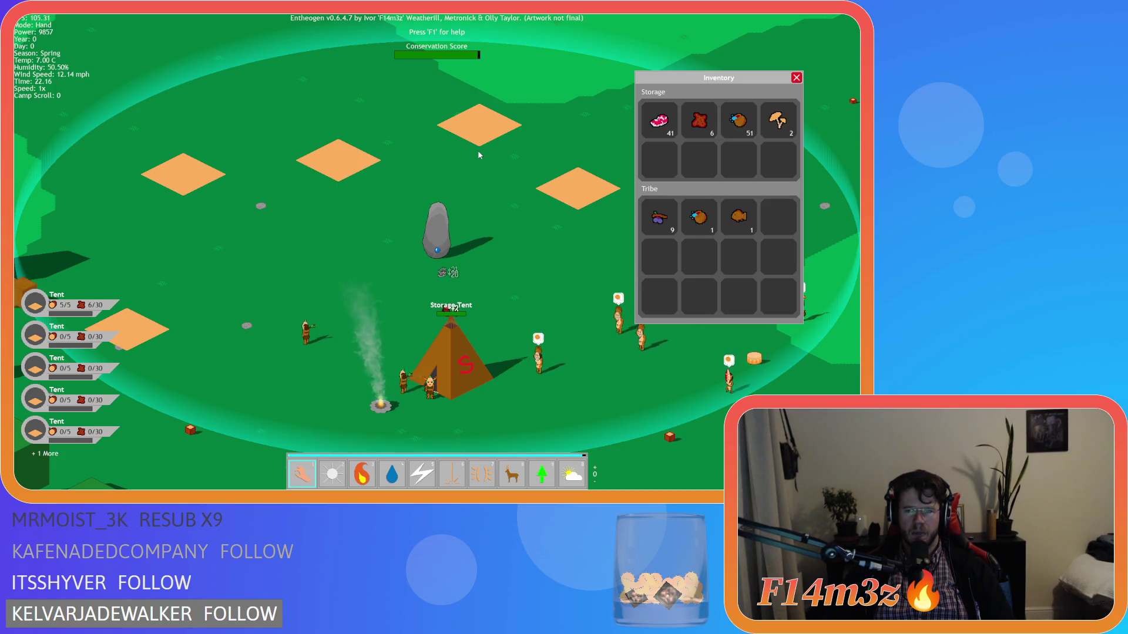
key("Right")
key("Left")
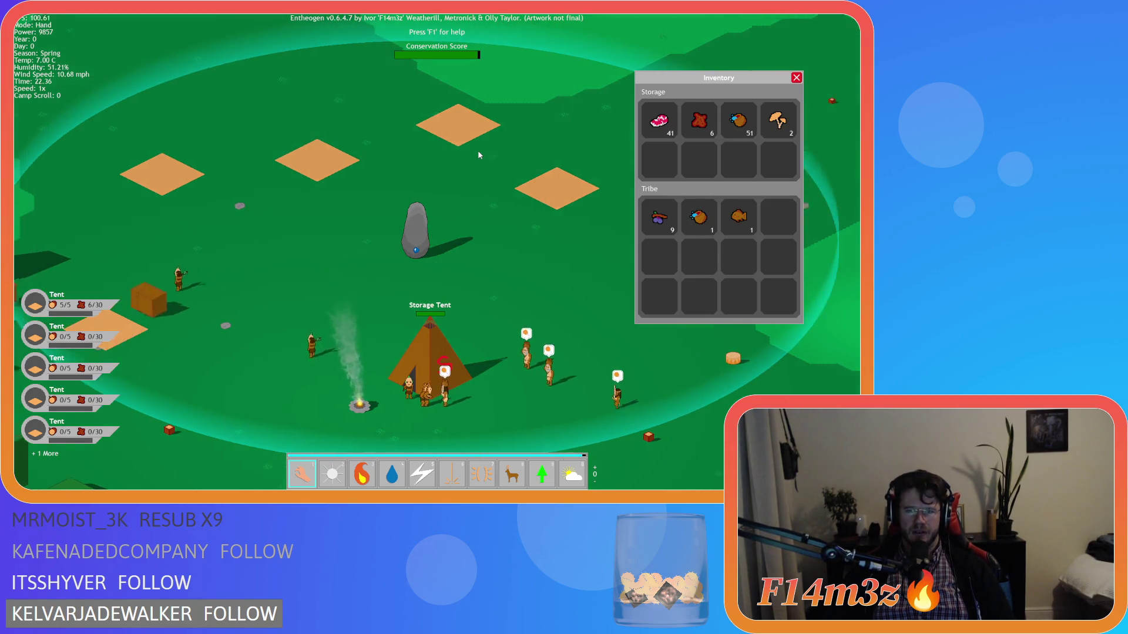
key("Down")
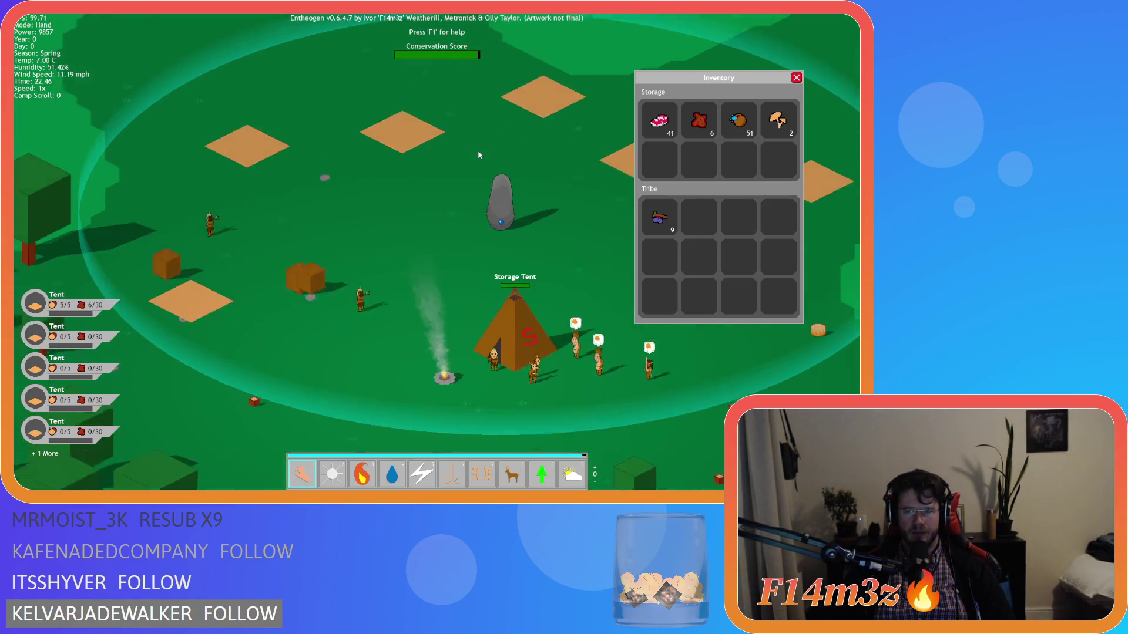
key("Right")
key("Up")
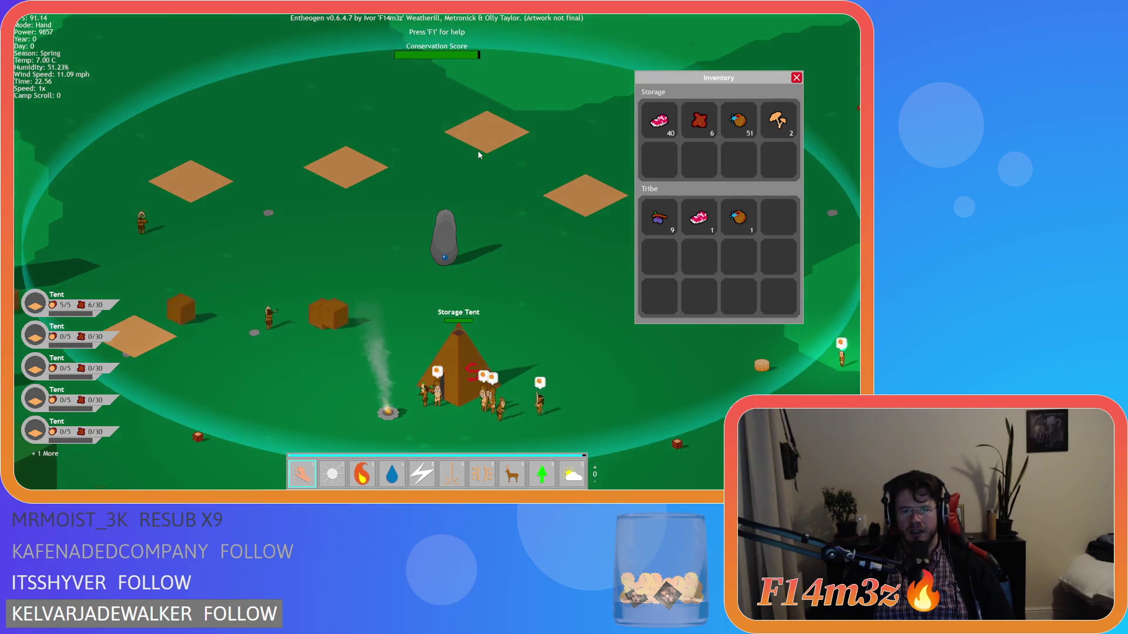
key("Down")
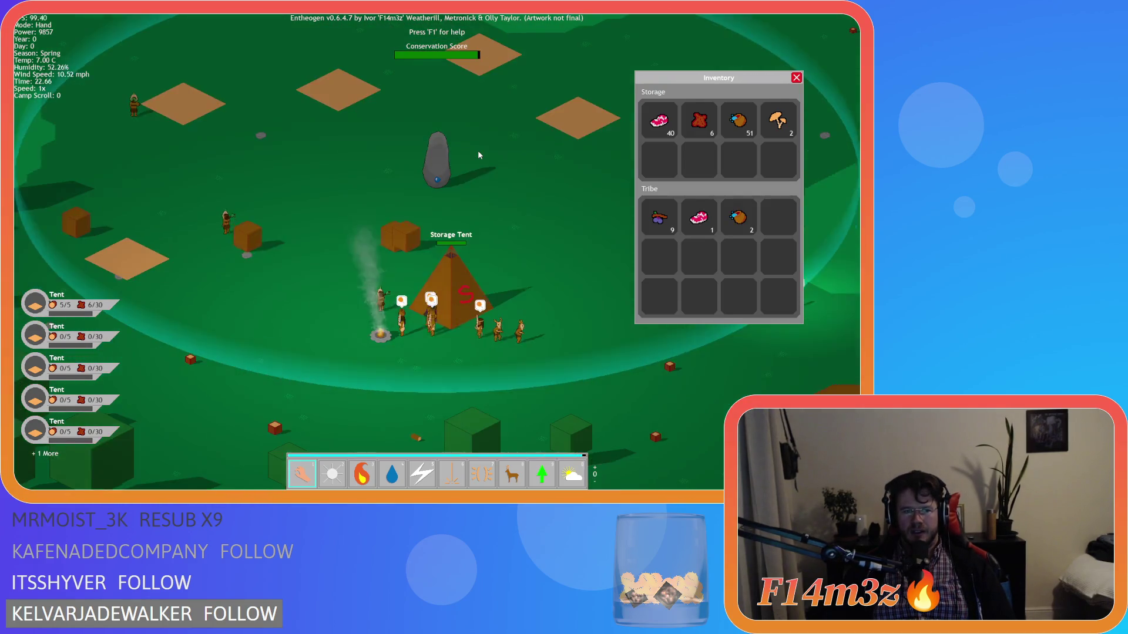
key("Right")
key("Up")
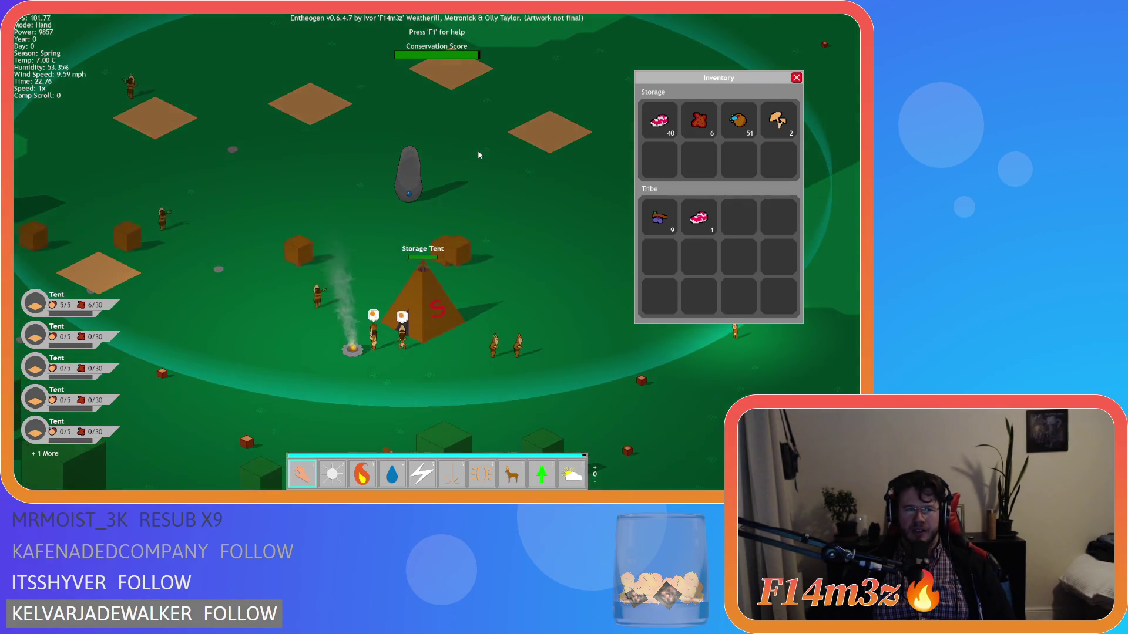
key("Left")
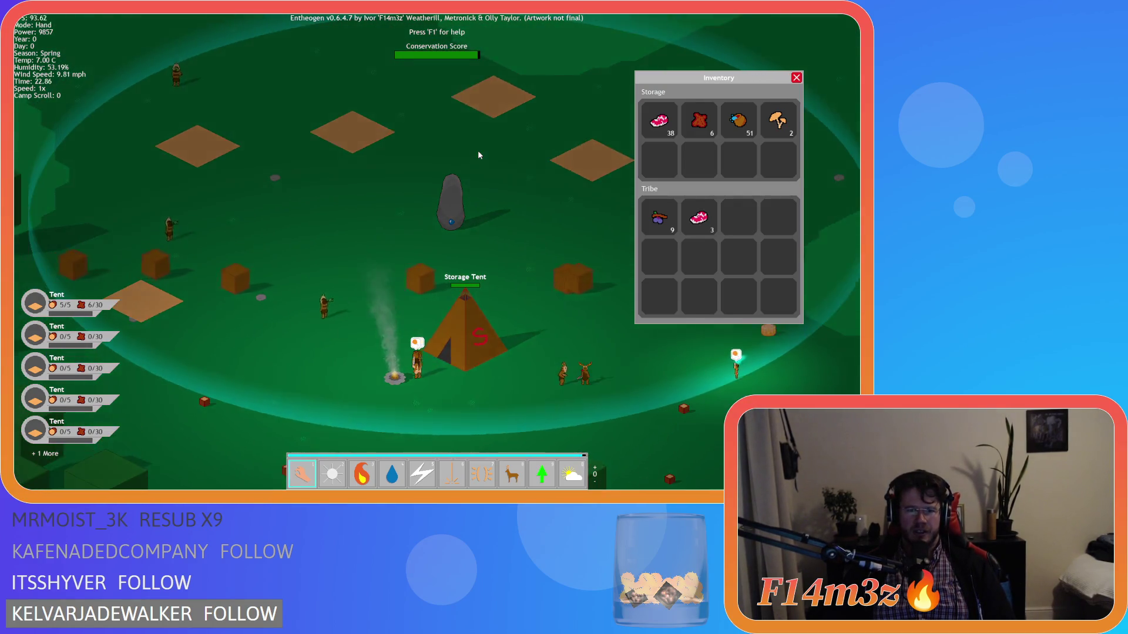
Step: Close the inventory, pan around the camp again, and bring up the quit prompt
key("Down")
key("i")
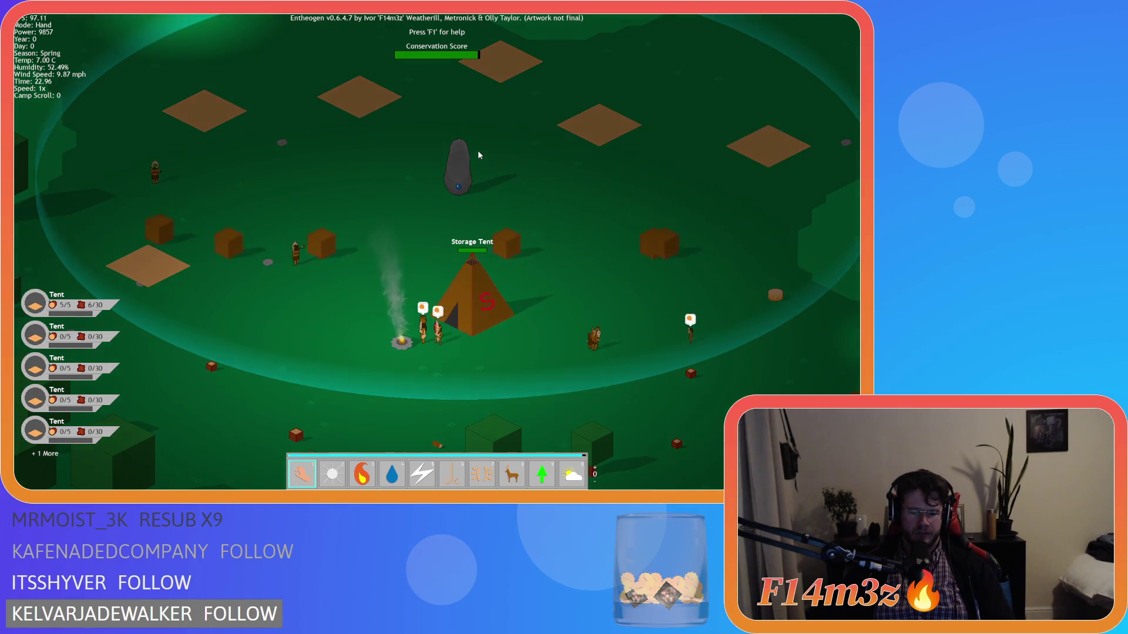
key("Up")
key("Left")
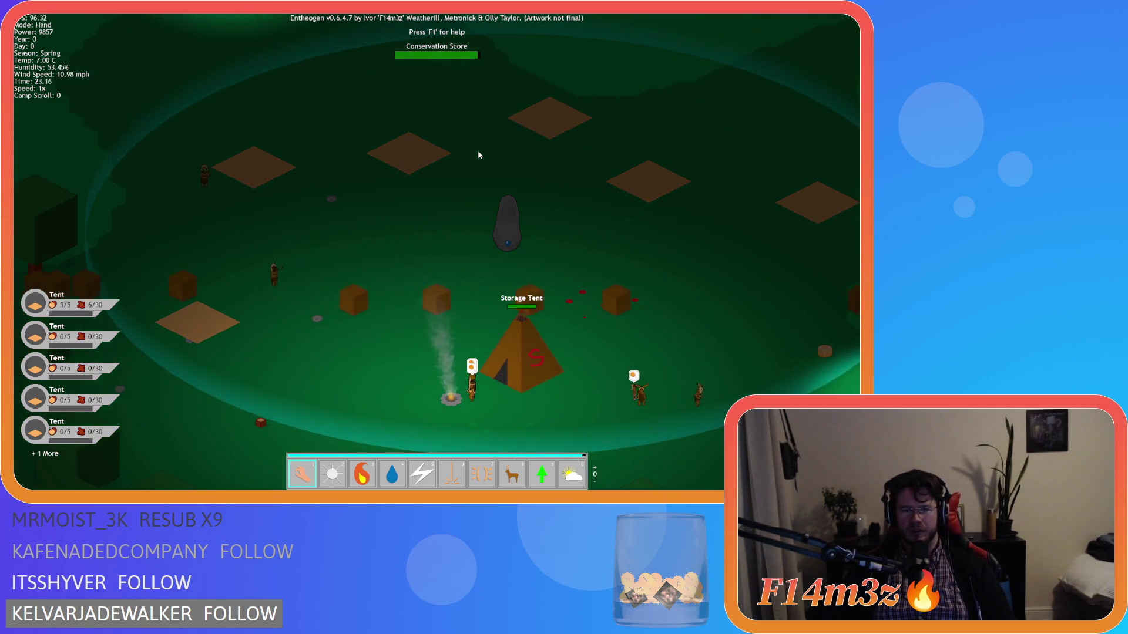
key("Right")
key("Down")
key("Right")
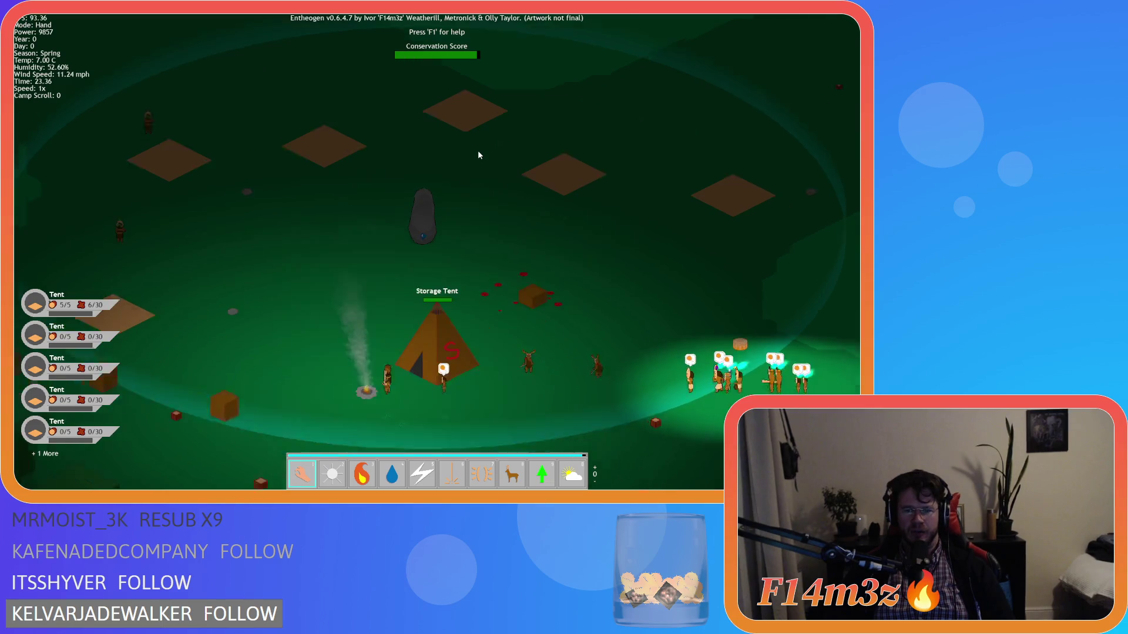
key("Up")
key("Left")
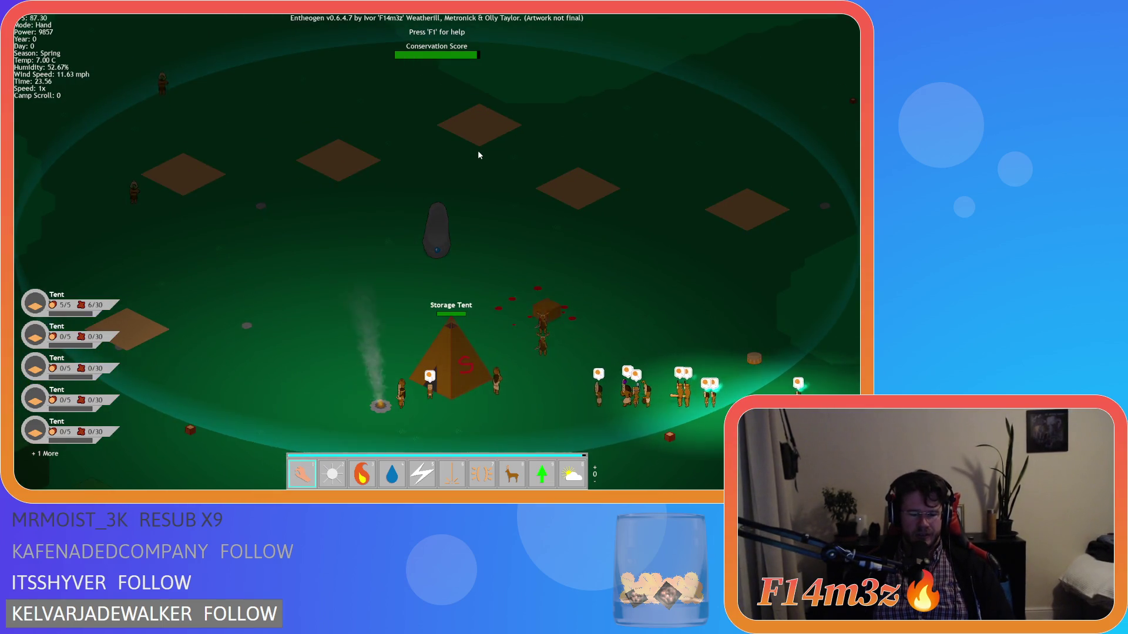
key("Escape")
Step: Confirm quitting, close all ob_gui editor windows, and collapse the Game and Objects folders
key("y")
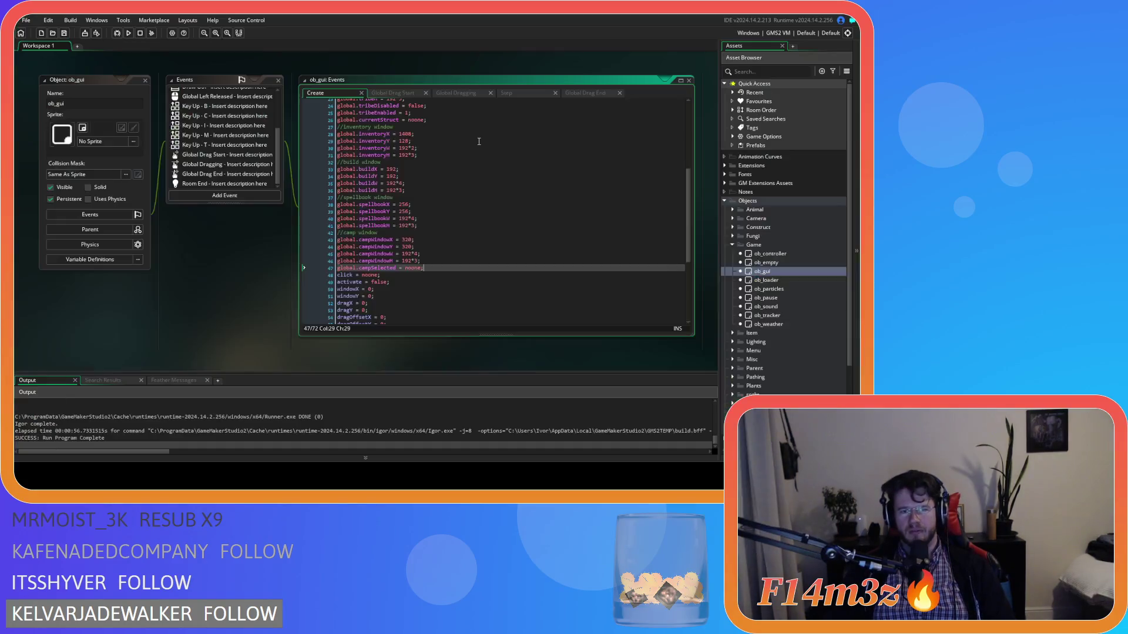
right_click(191, 330)
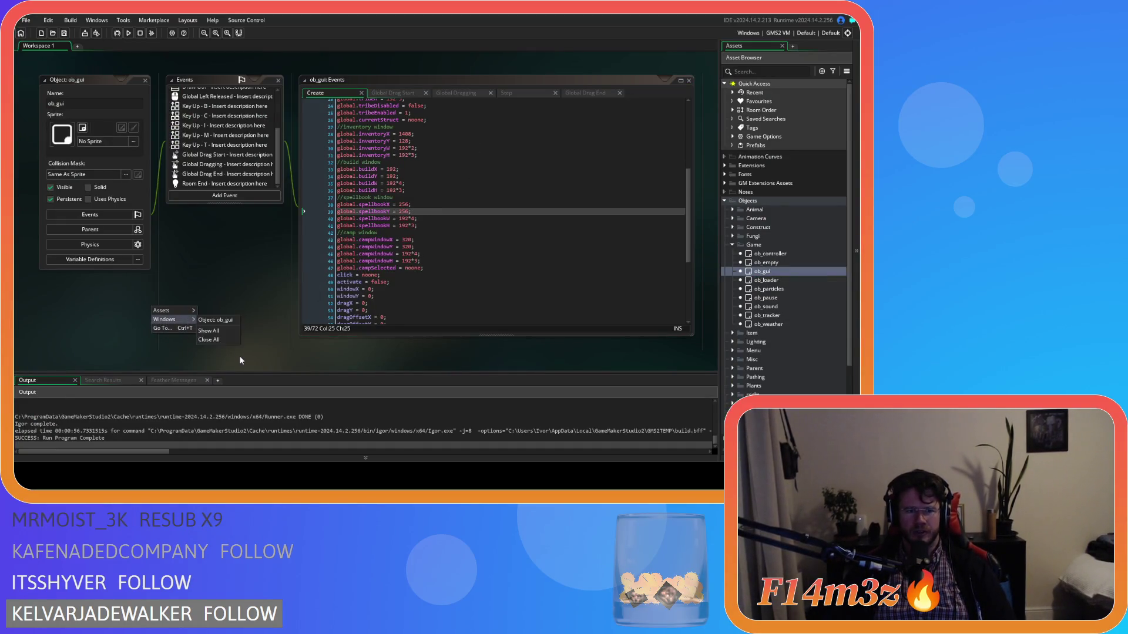
left_click(226, 340)
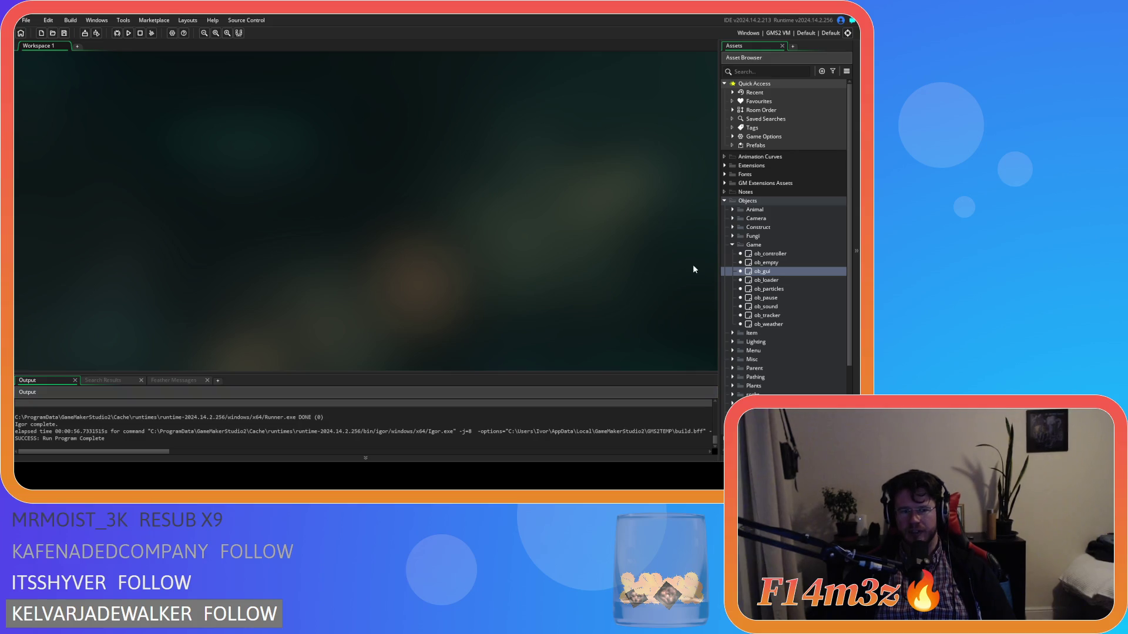
left_click(732, 245)
left_click(724, 201)
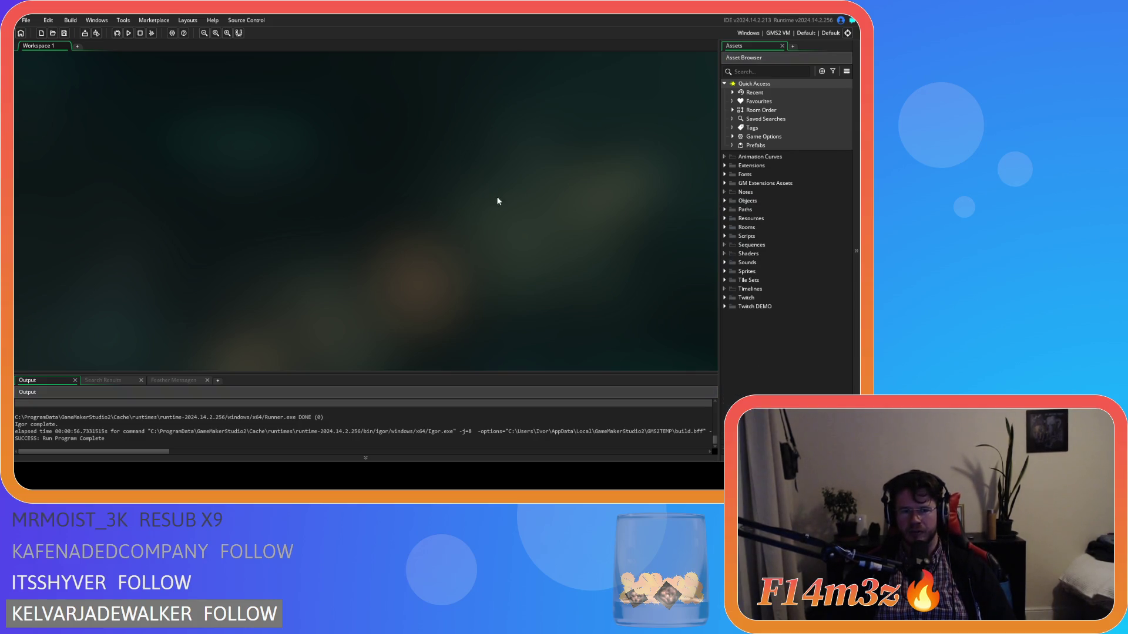